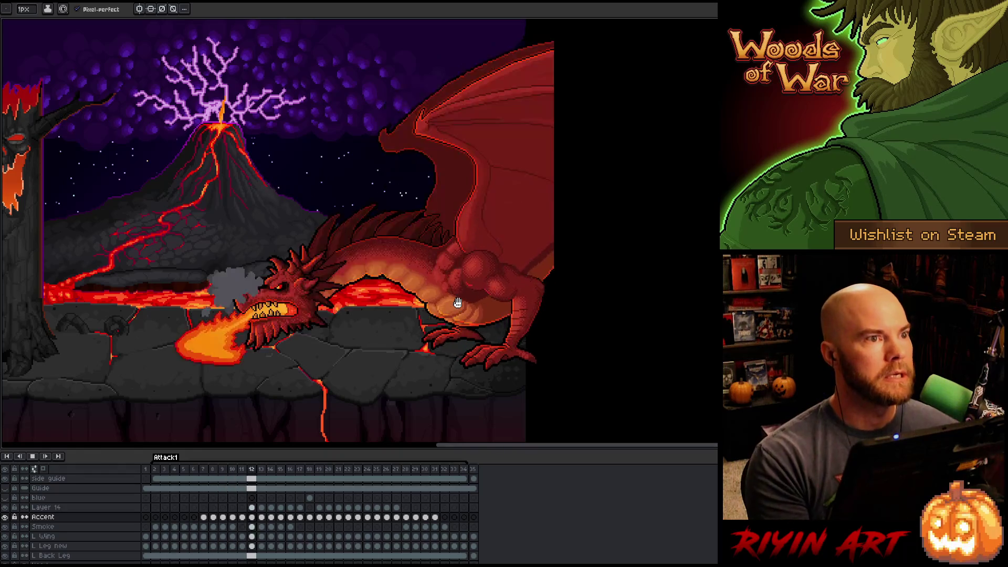
Frame the dragon and tree on the canvas, then restore the hidden editor interface.
scroll(264, 336, down, 1)
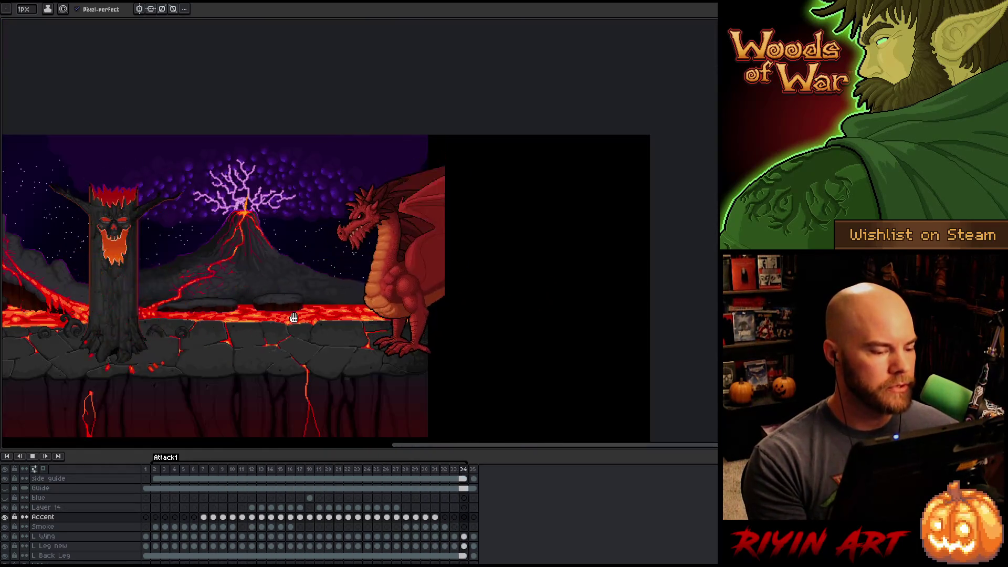
scroll(264, 336, up, 2)
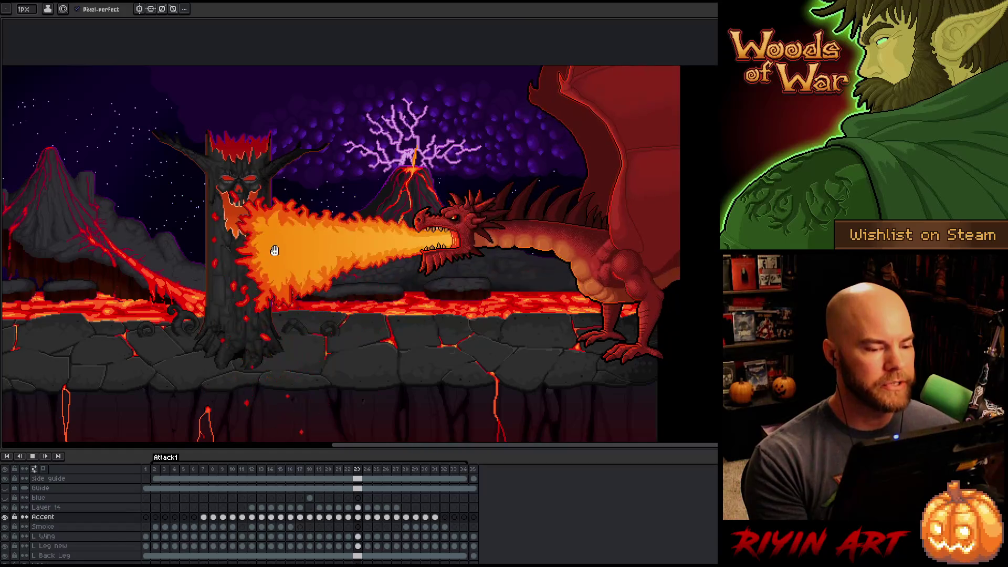
drag(368, 253, 399, 257)
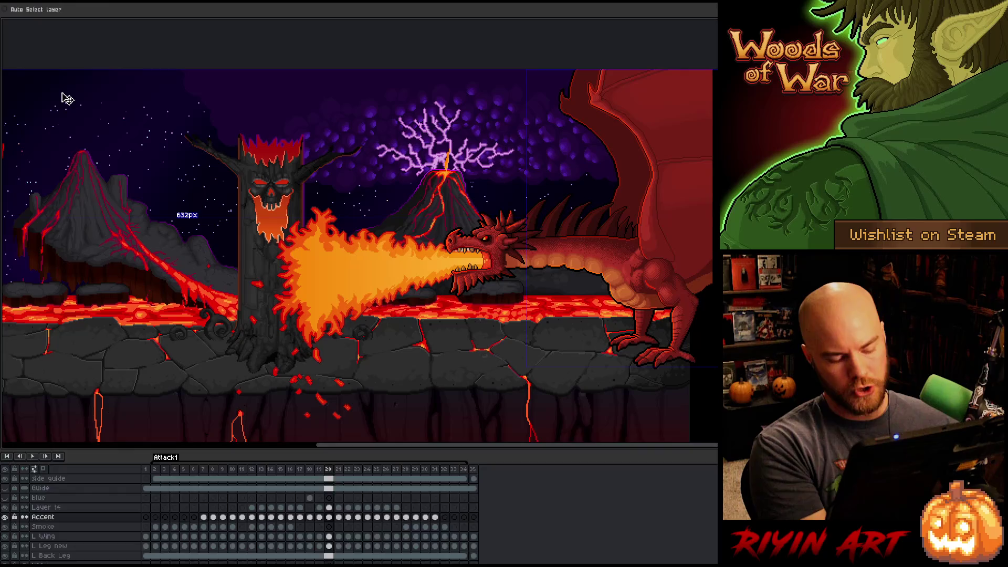
key(Tab)
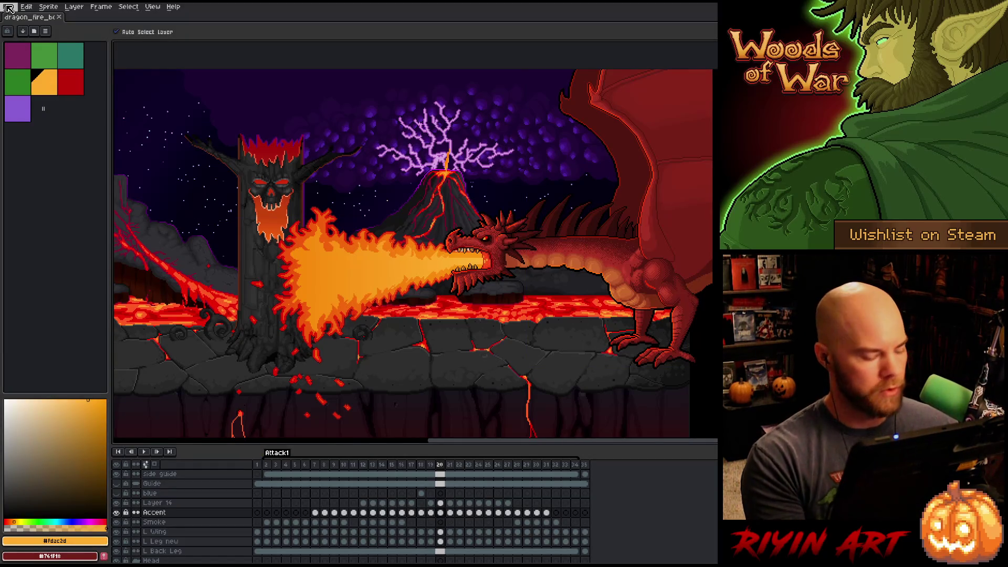
Save the dragon sprite, then open lava_flow_v3.aseprite through File > Open.
key(ctrl+s)
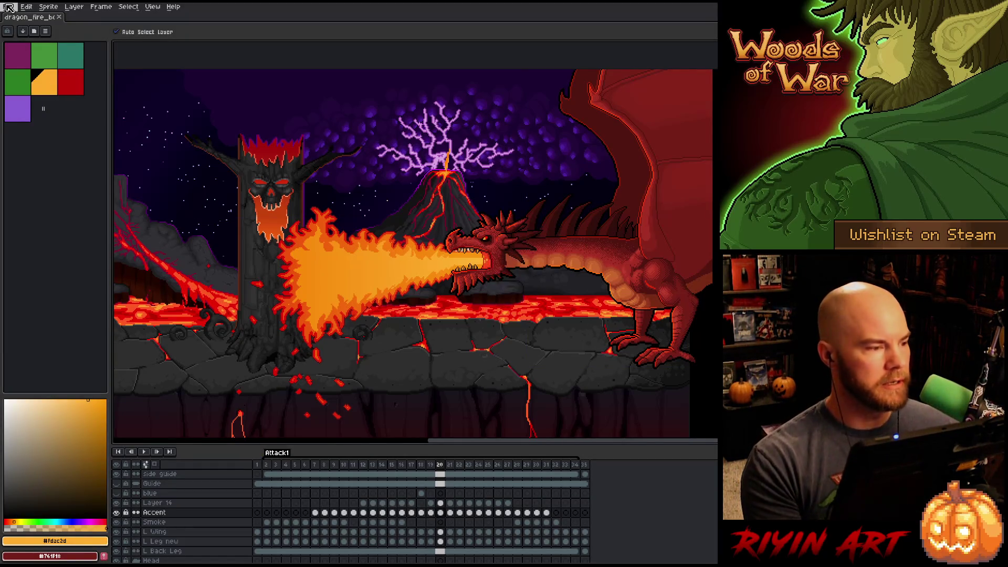
click(8, 7)
mouse_move(91, 38)
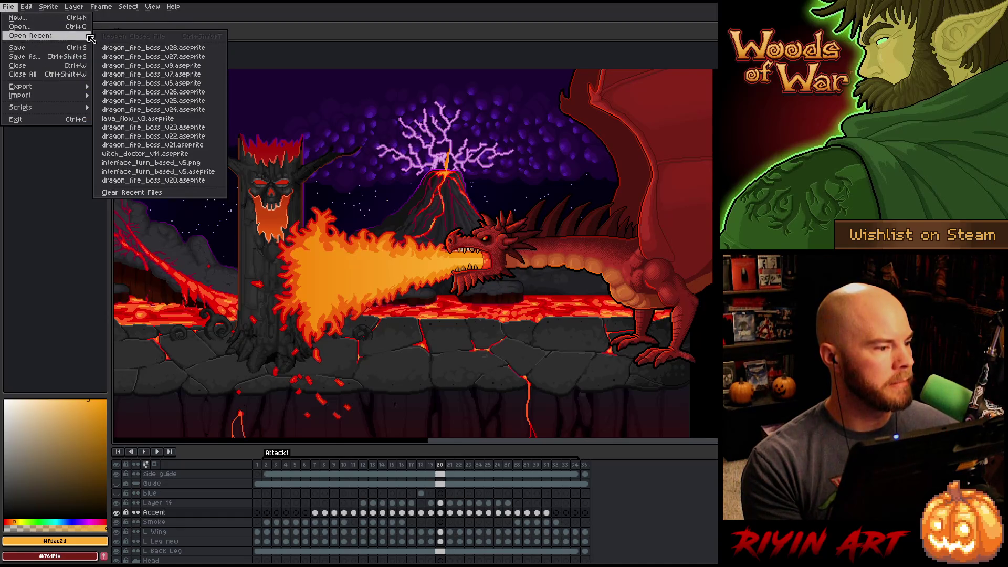
click(45, 27)
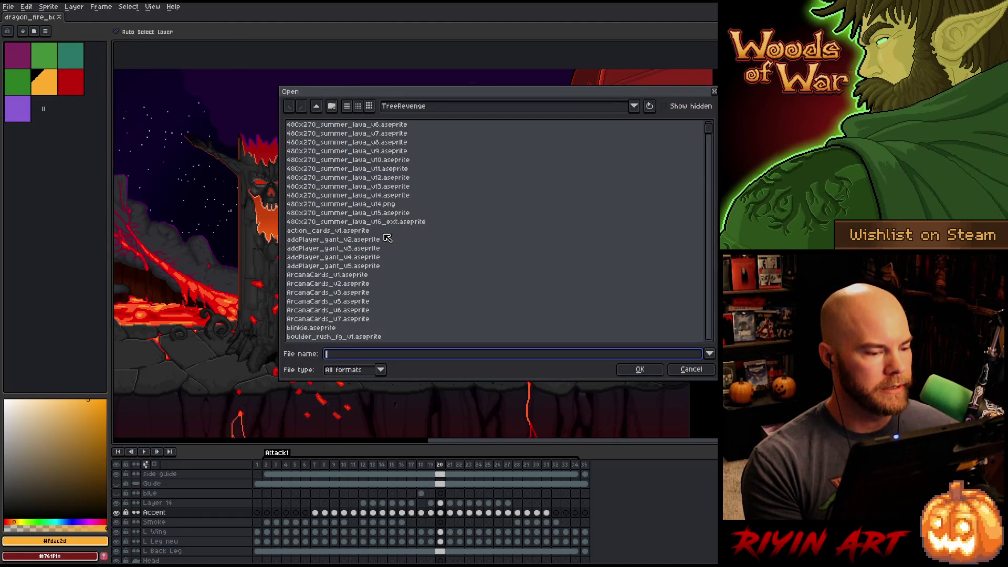
scroll(383, 220, down, 2)
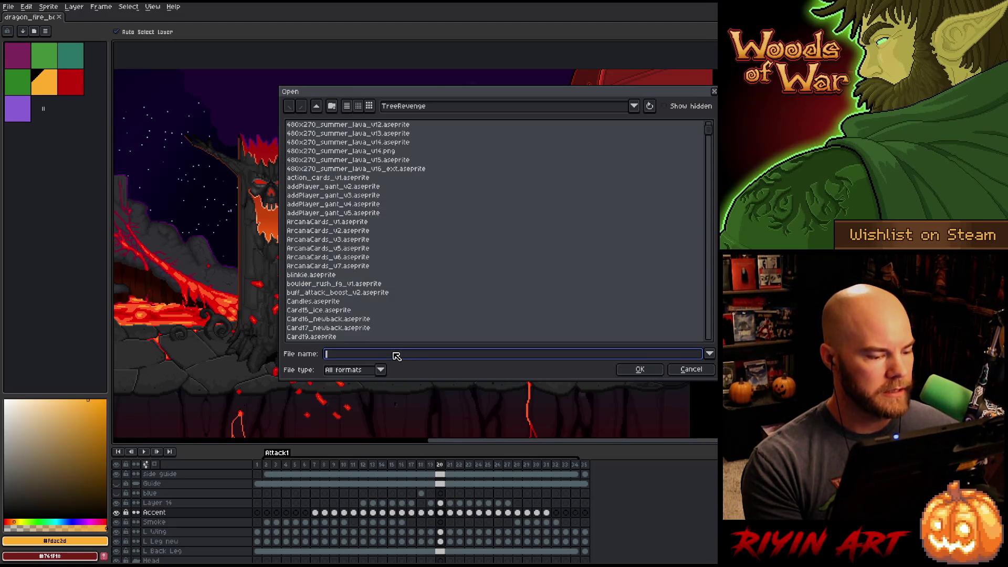
text(l)
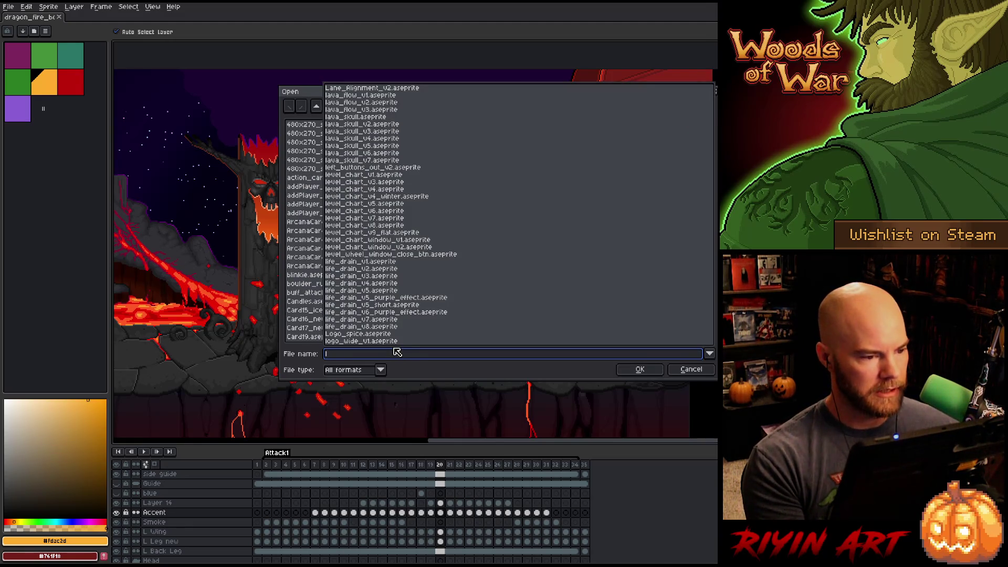
click(371, 110)
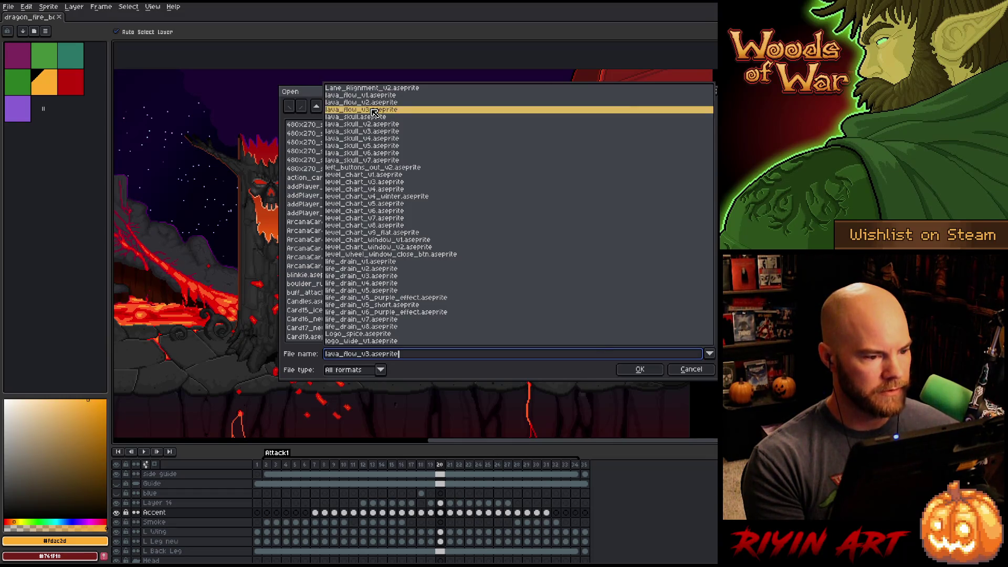
click(626, 372)
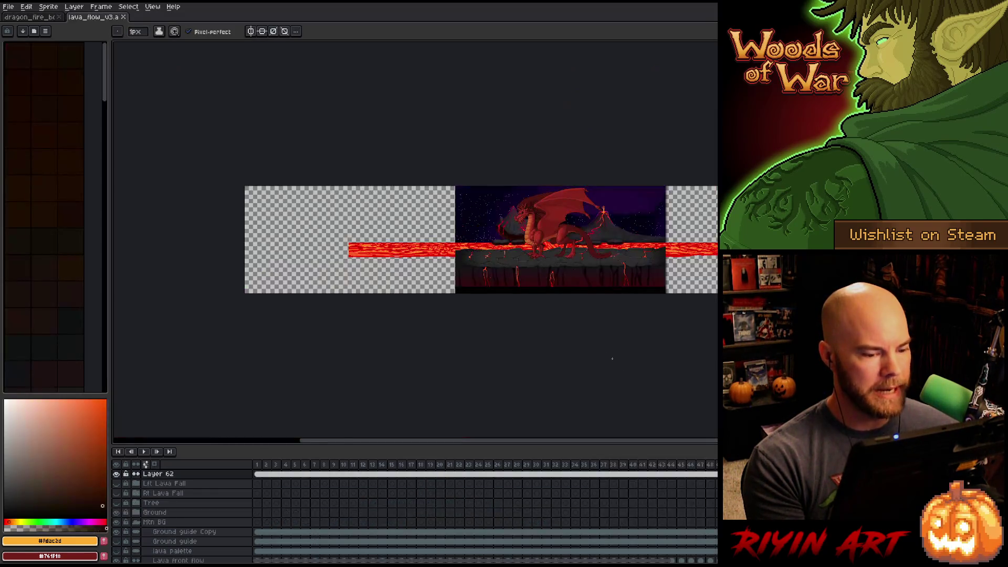
Hide the dragon on Layer 62 and frame both volcanoes in the view.
click(116, 474)
scroll(499, 252, up, 3)
drag(387, 225, 504, 261)
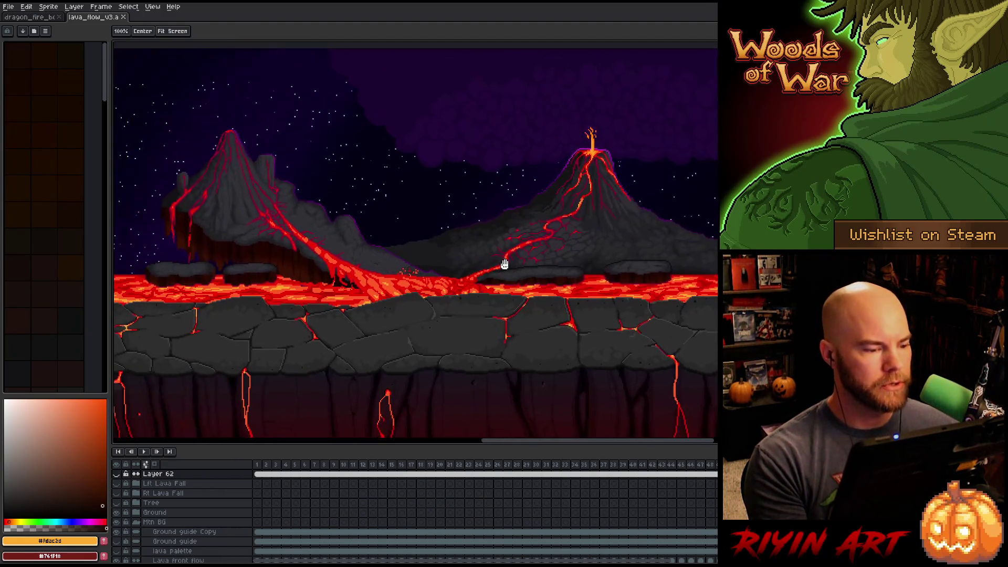
Play the lava-flow animation with the interface hidden, then stop it and restore the interface.
key(ctrl+f)
key(Return)
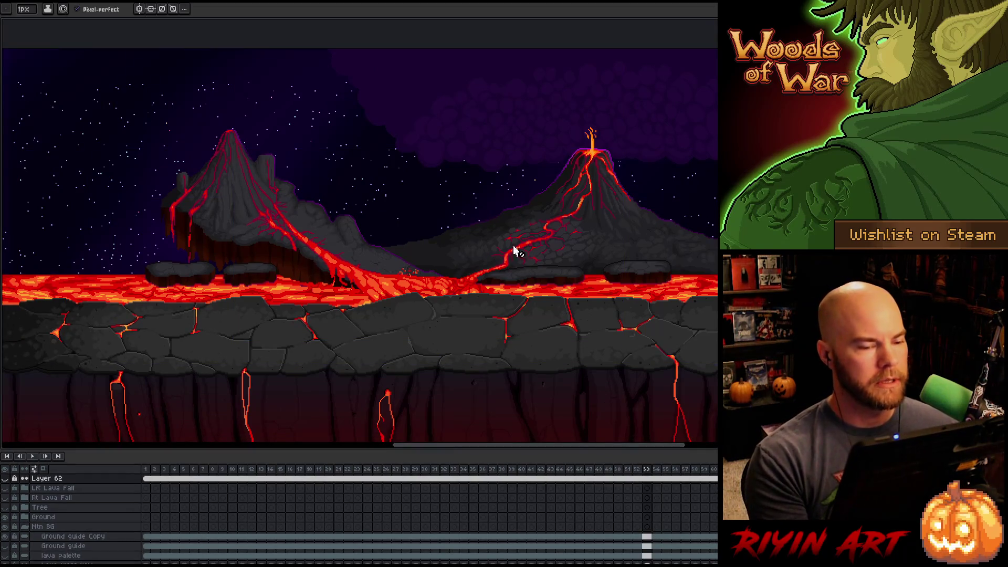
scroll(505, 240, up, 1)
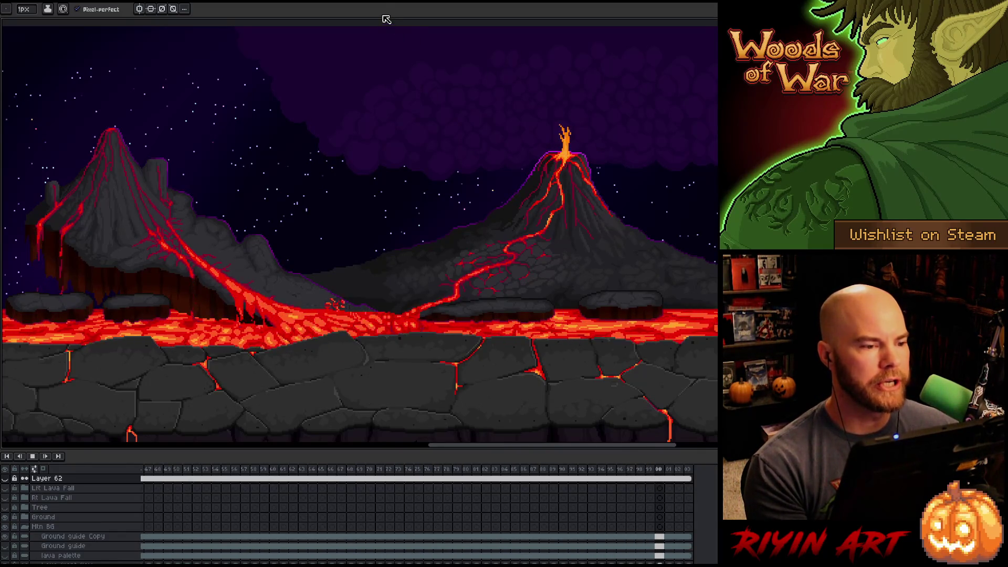
scroll(277, 209, down, 1)
scroll(273, 205, up, 1)
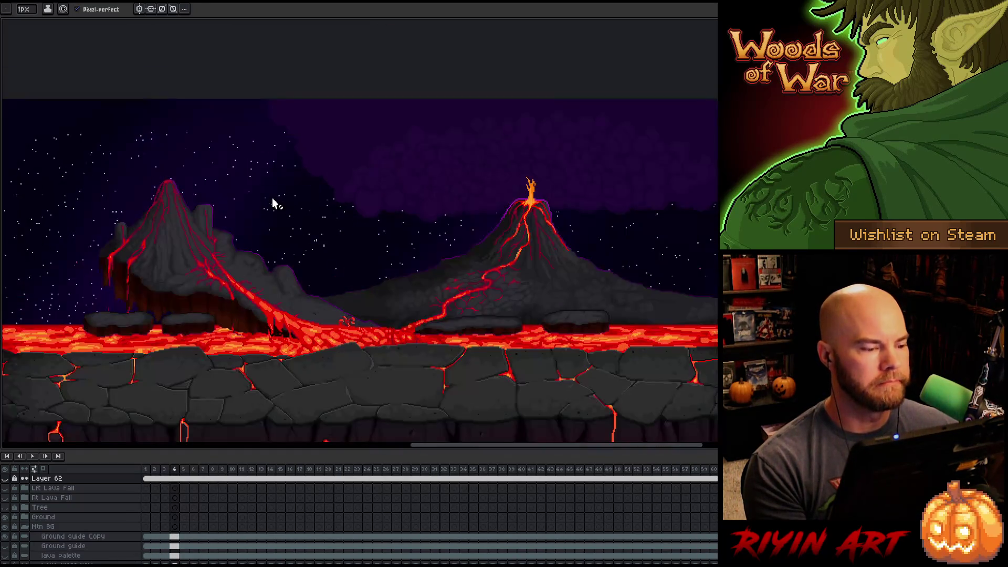
key(v)
key(ctrl+f)
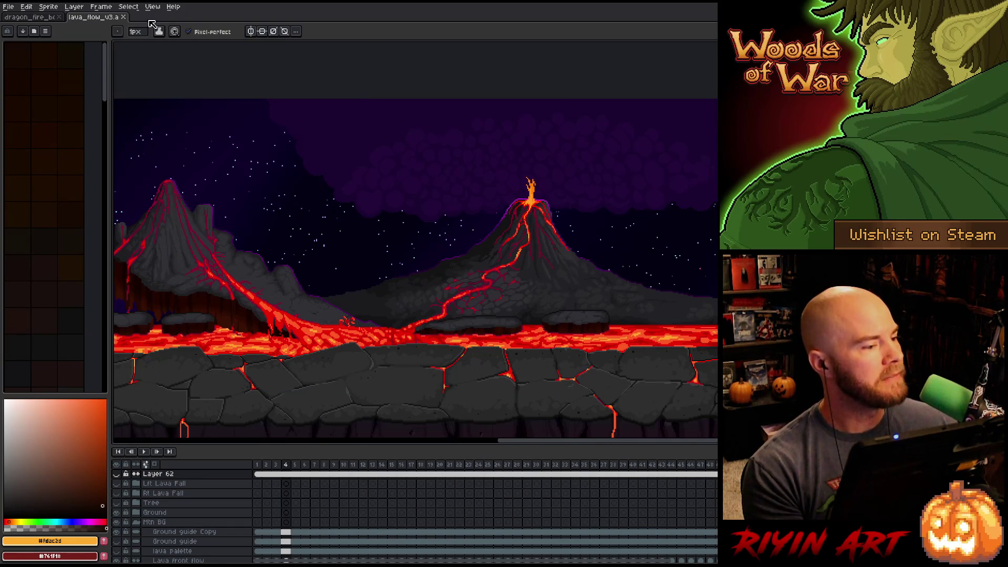
Close the lava_flow_v3 tab and zoom in on the dragon.
click(125, 18)
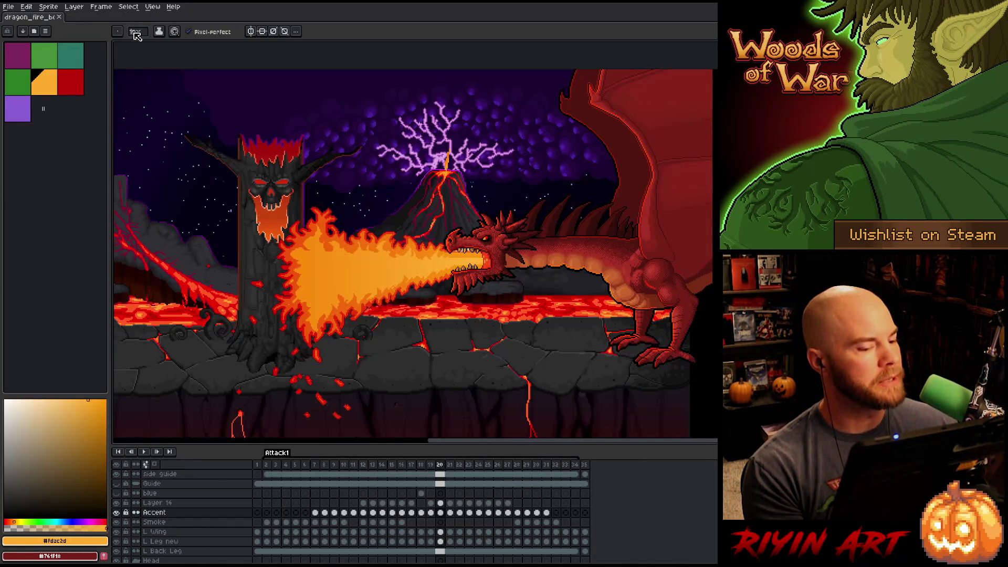
drag(697, 243, 473, 286)
scroll(411, 292, up, 2)
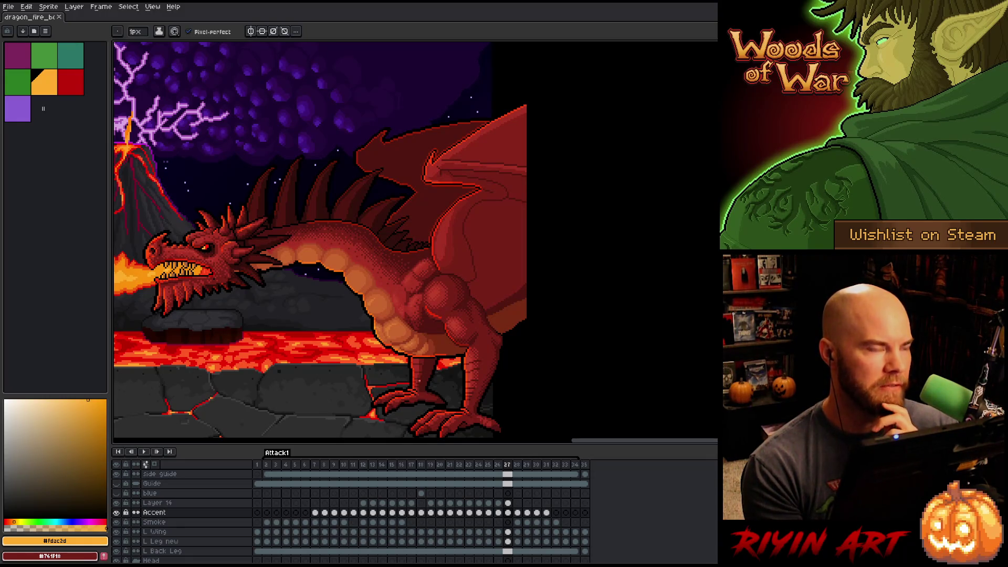
Step to Attack1 frame 29 and preview the fire-breathing animation.
key(Right)
key(Right)
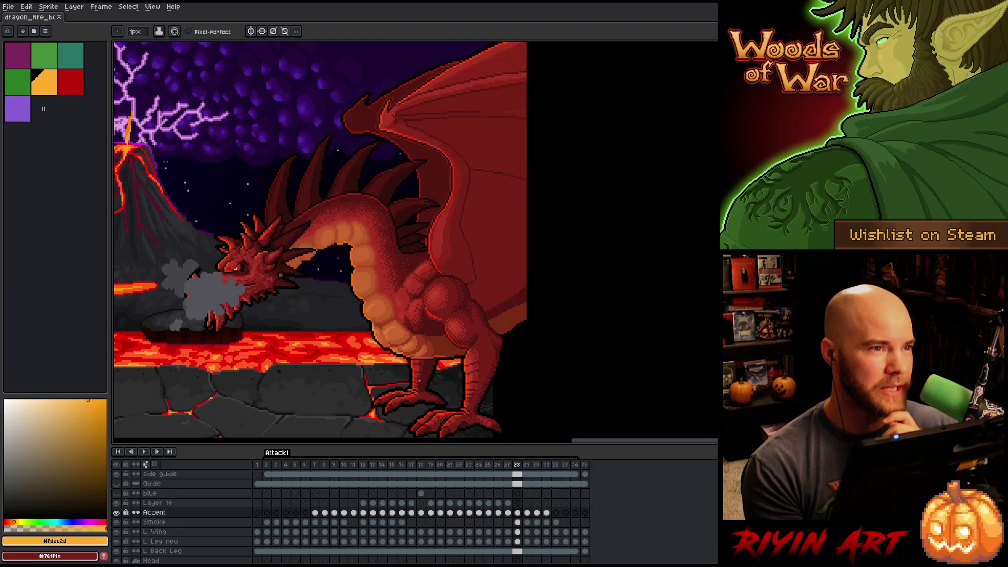
key(Return)
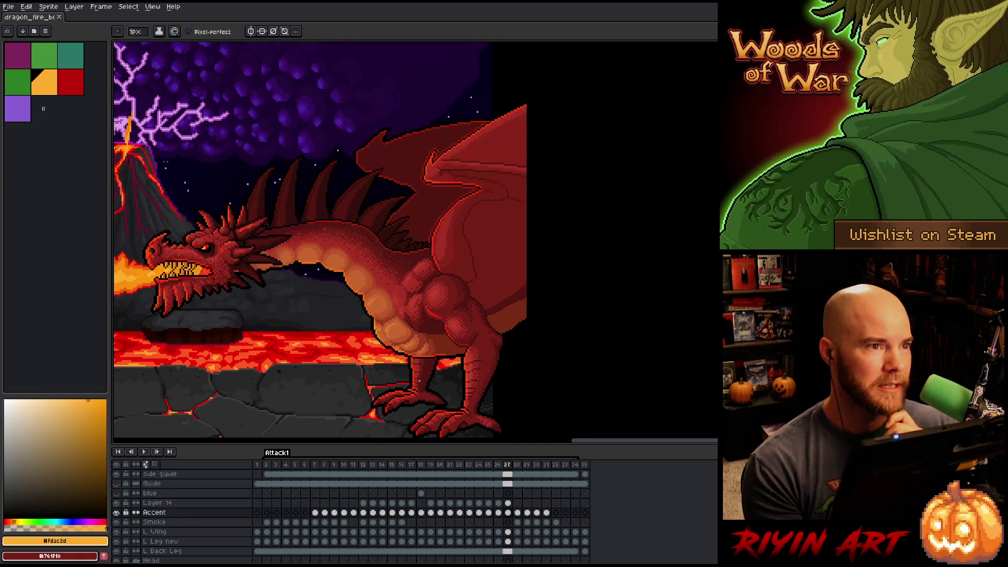
key(Return)
key(Return)
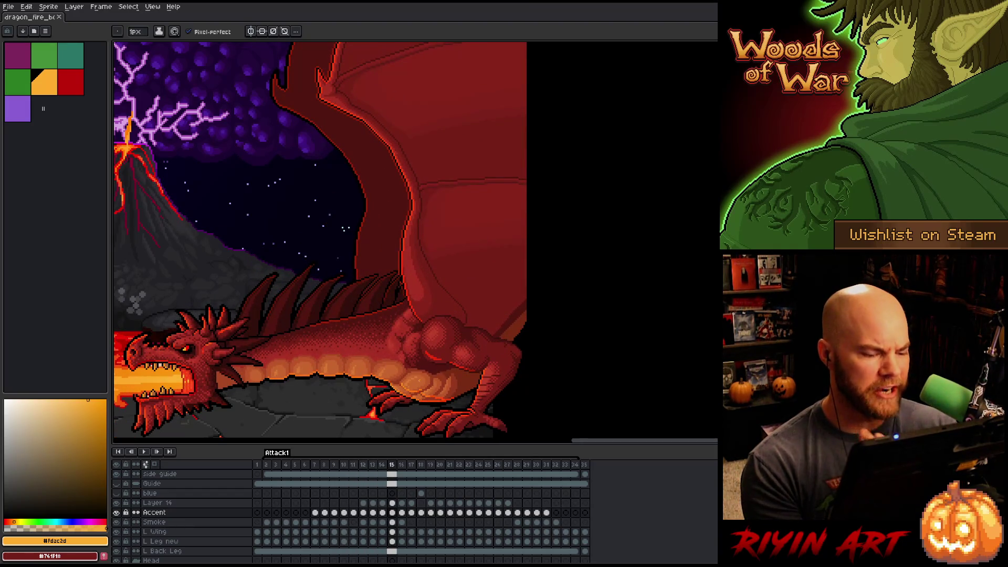
Solo the Accent layer to sample its orange outline colour, then show all layers again.
scroll(386, 349, up, 5)
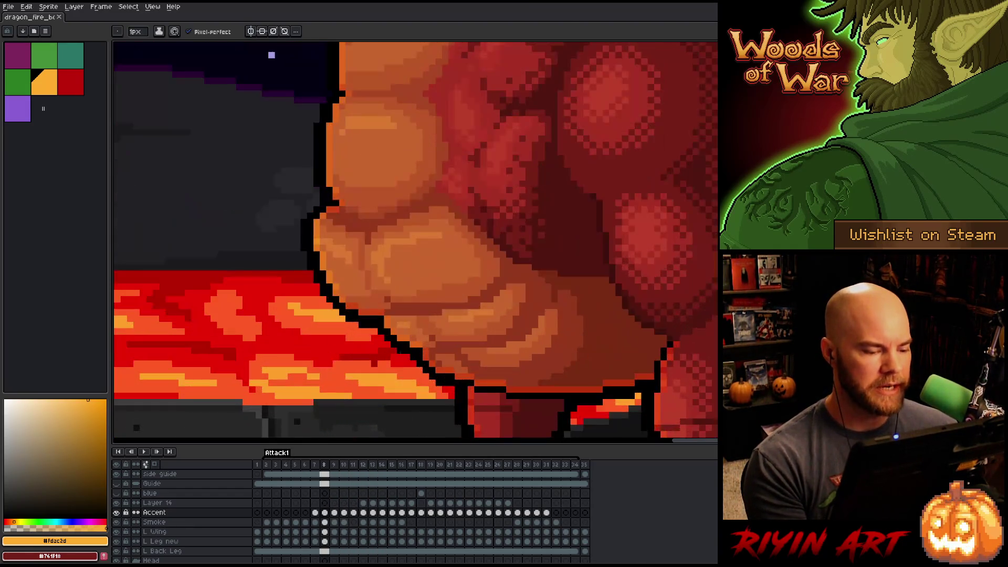
scroll(391, 320, down, 3)
scroll(391, 320, up, 2)
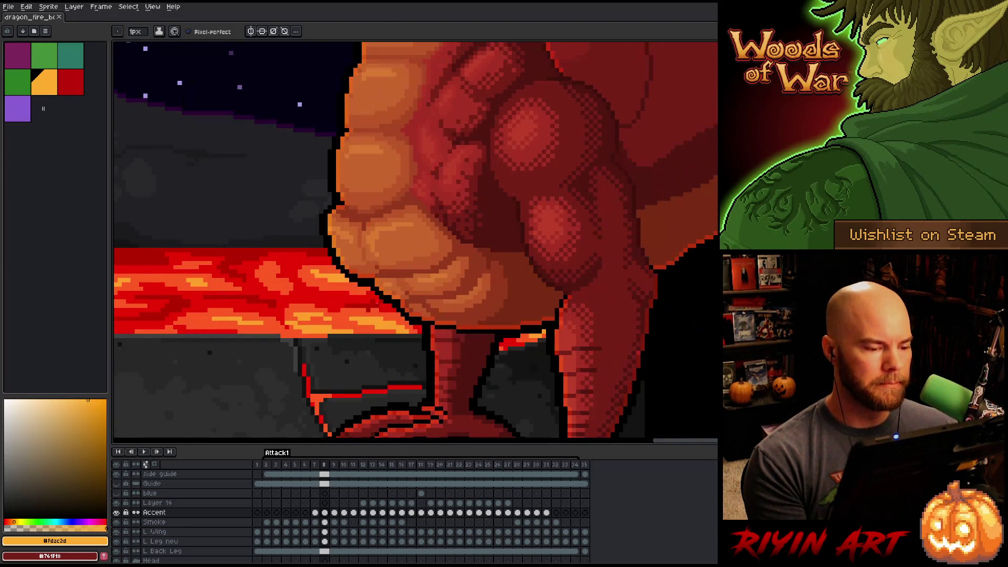
alt+click(116, 512)
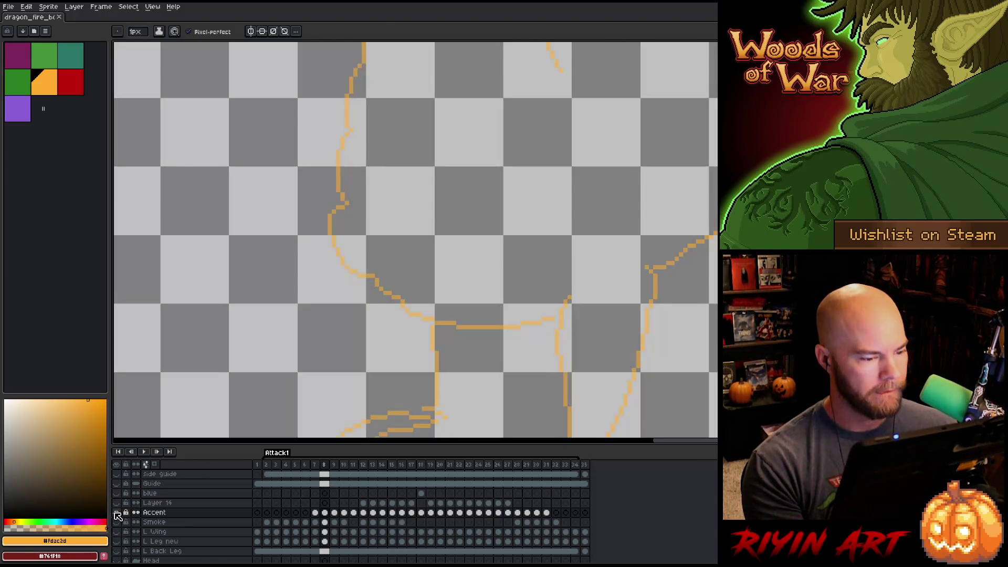
alt+click(333, 221)
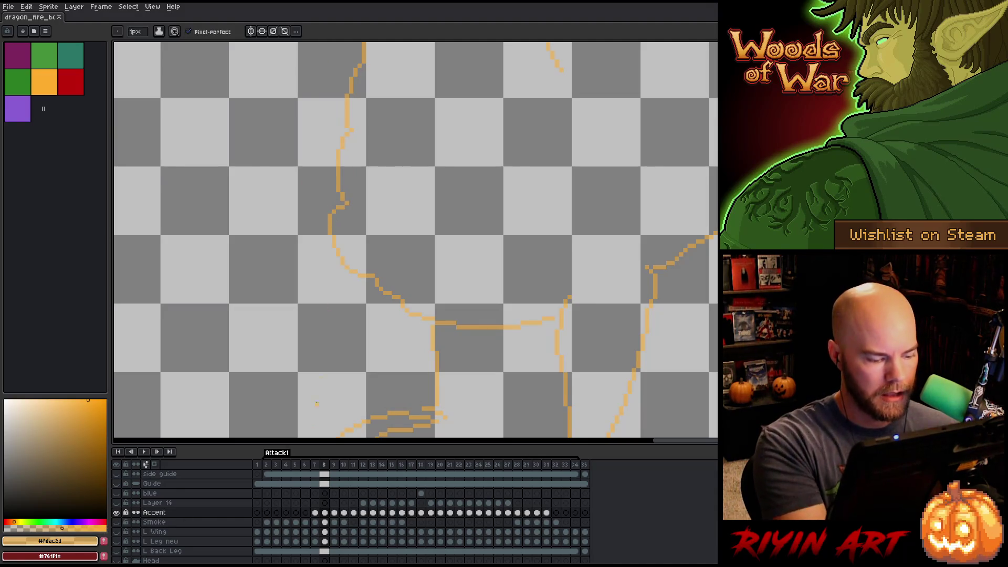
alt+click(116, 512)
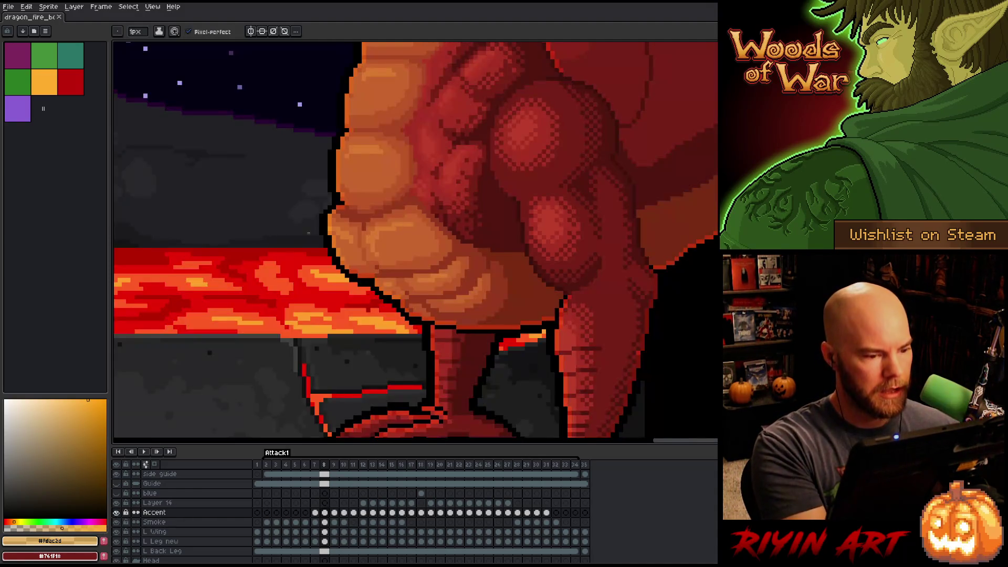
Paint two short light-orange highlight strokes on the dragon in frame 8, then save.
scroll(346, 215, down, 2)
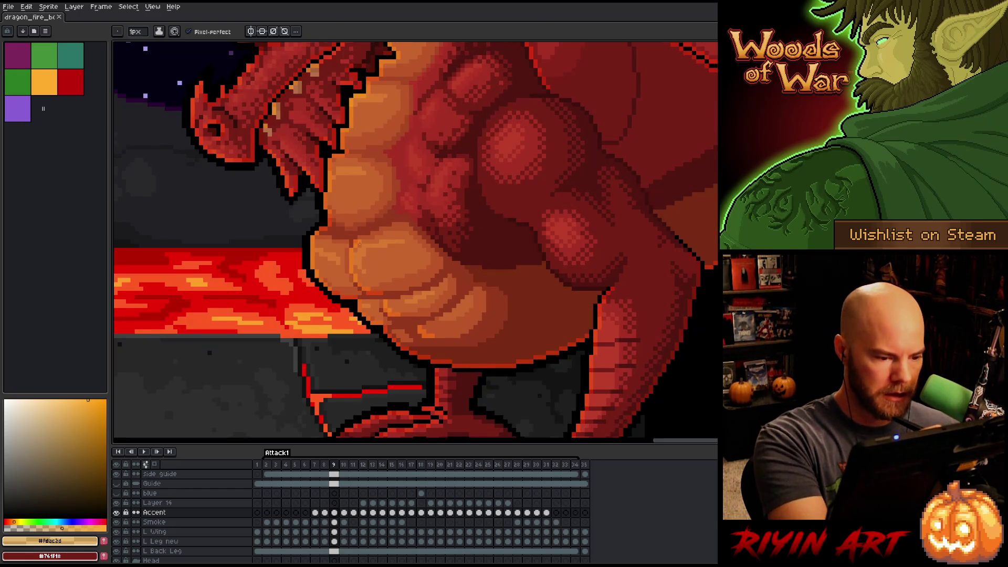
scroll(346, 215, up, 2)
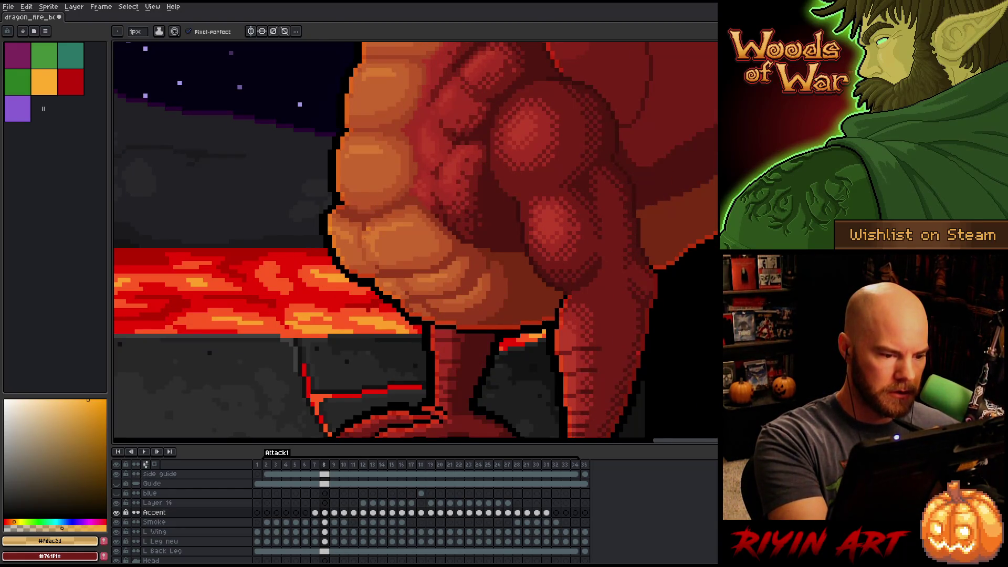
drag(367, 253, 368, 259)
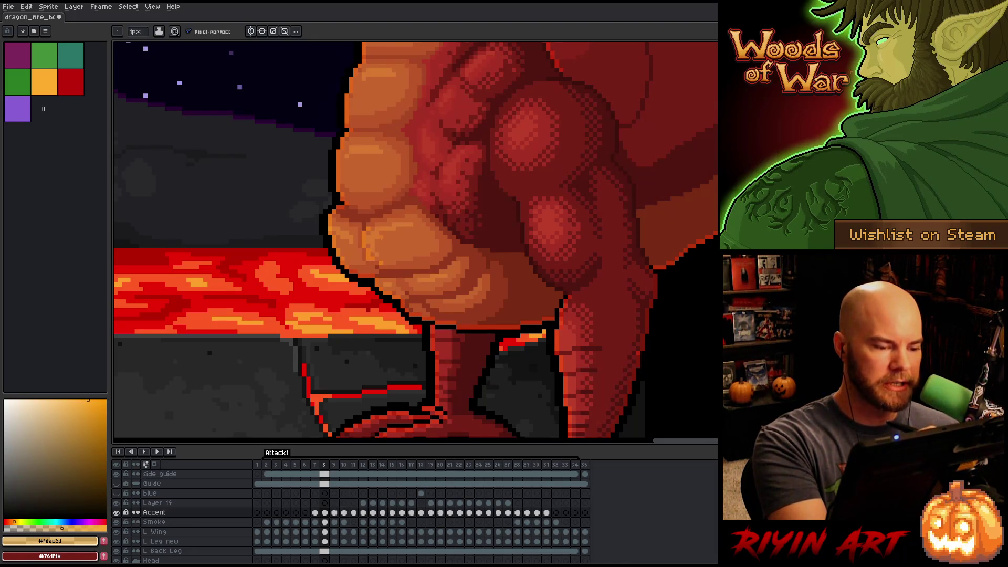
drag(377, 254, 377, 260)
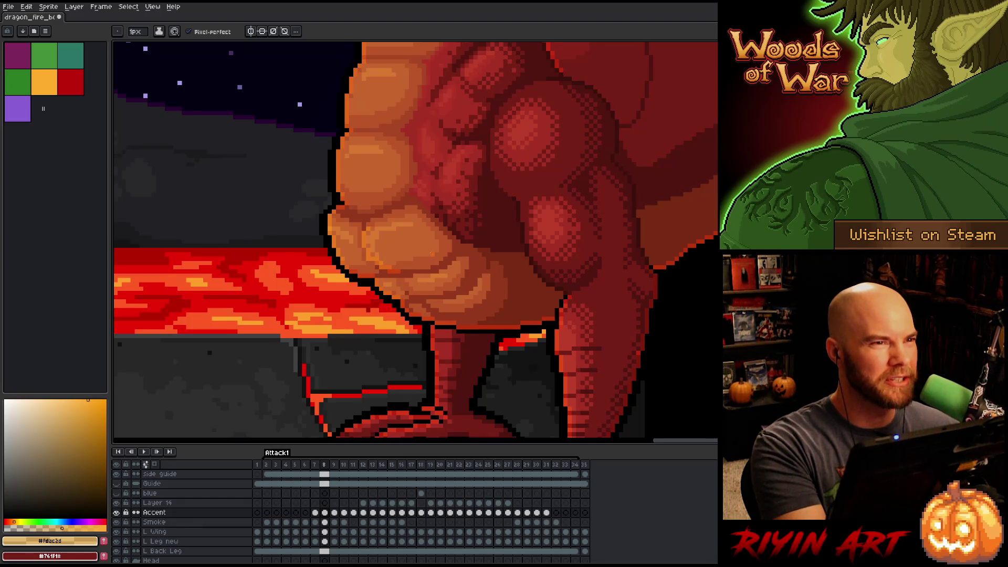
key(ctrl+s)
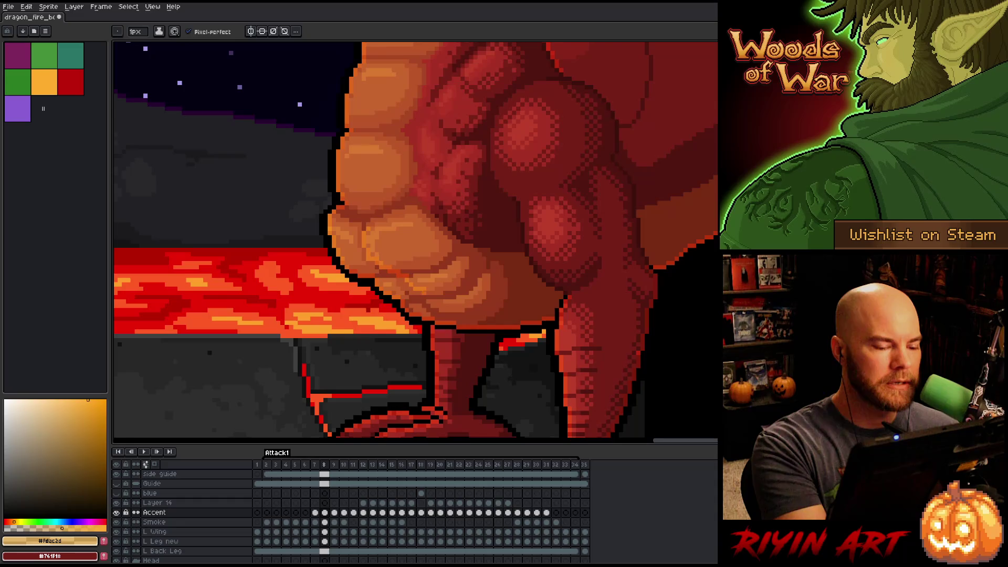
Touch up the belly rim highlight pixels on frame 8, switching between pencil and eraser.
key(b)
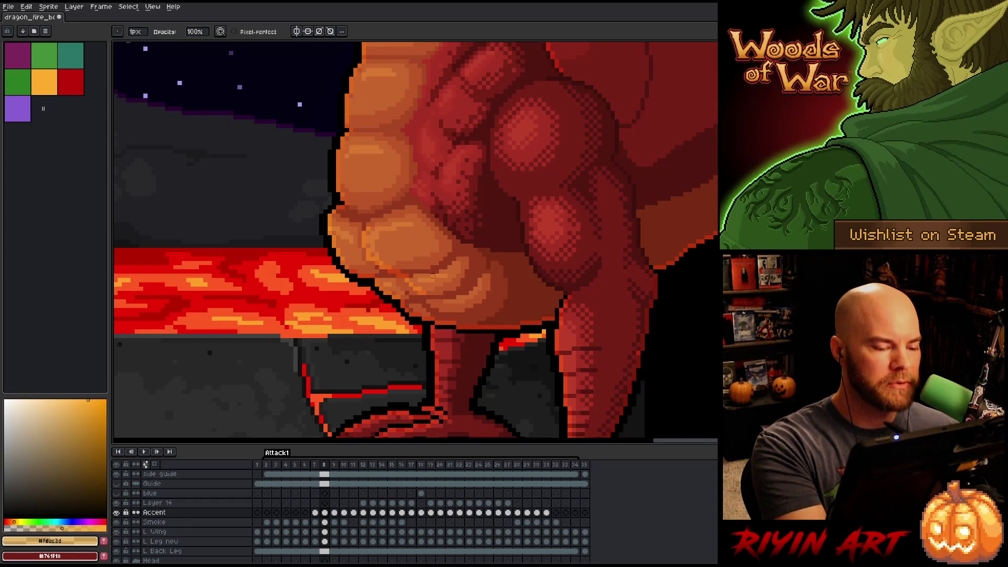
key(e)
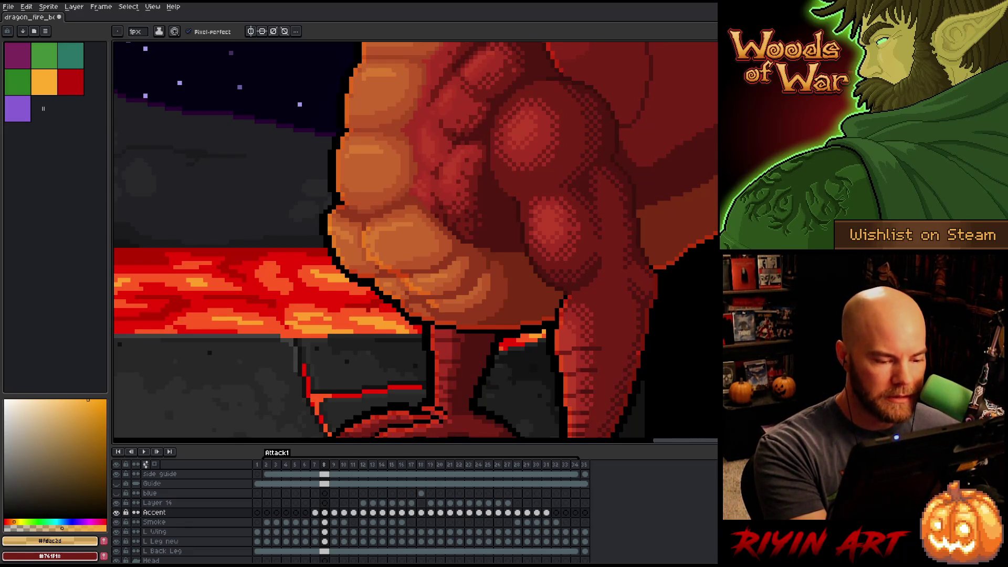
key(Left)
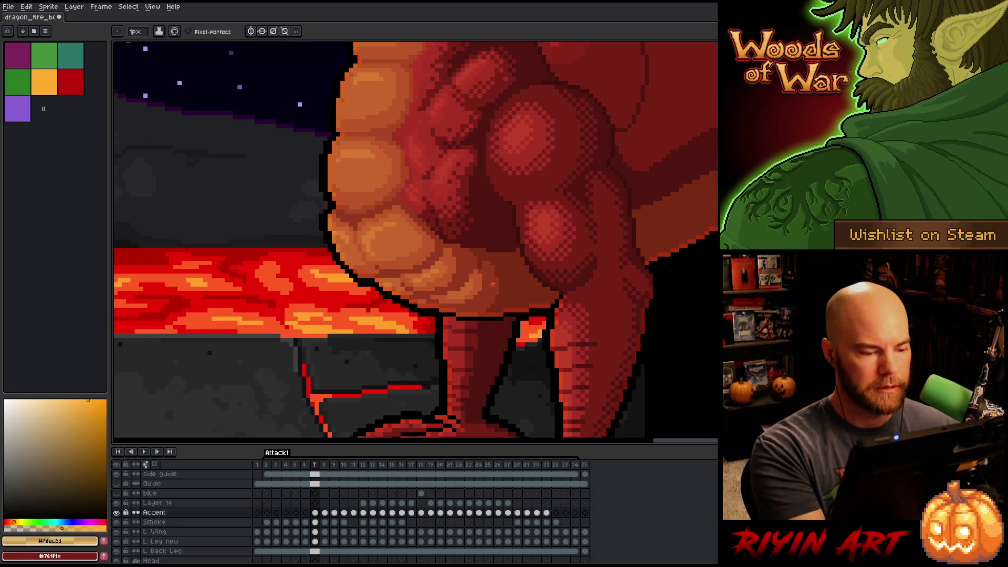
key(Right)
key(Left)
key(Right)
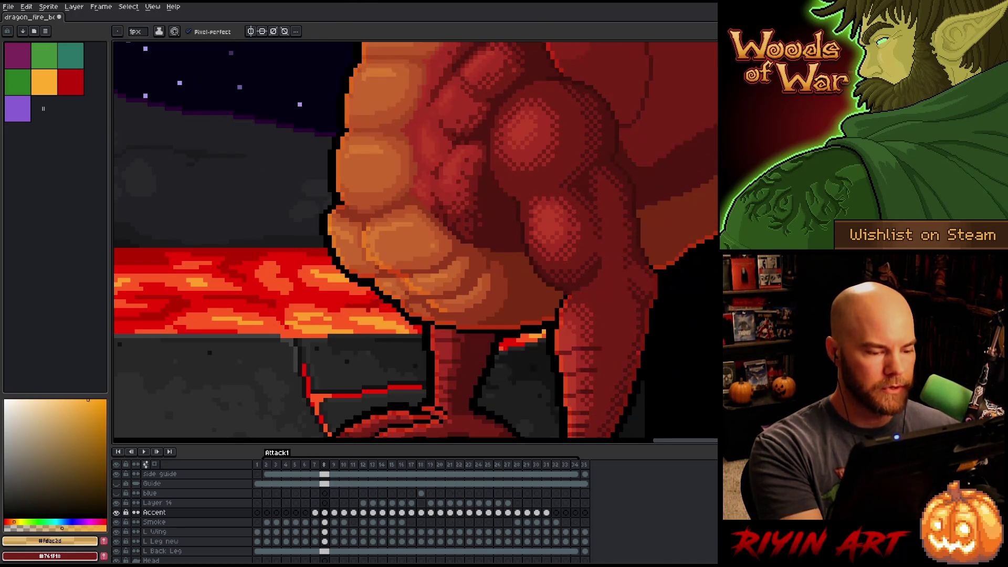
key(e)
key(b)
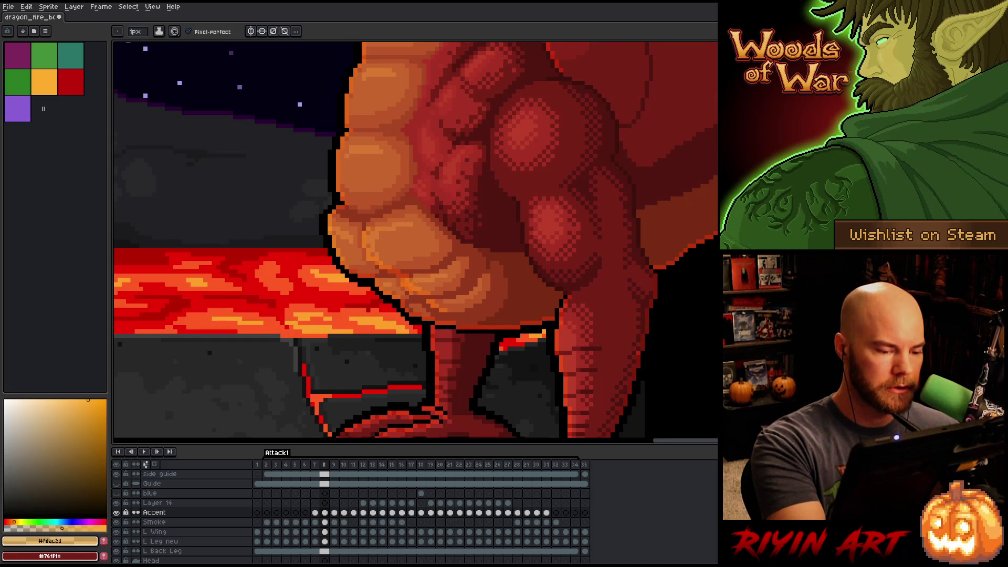
key(e)
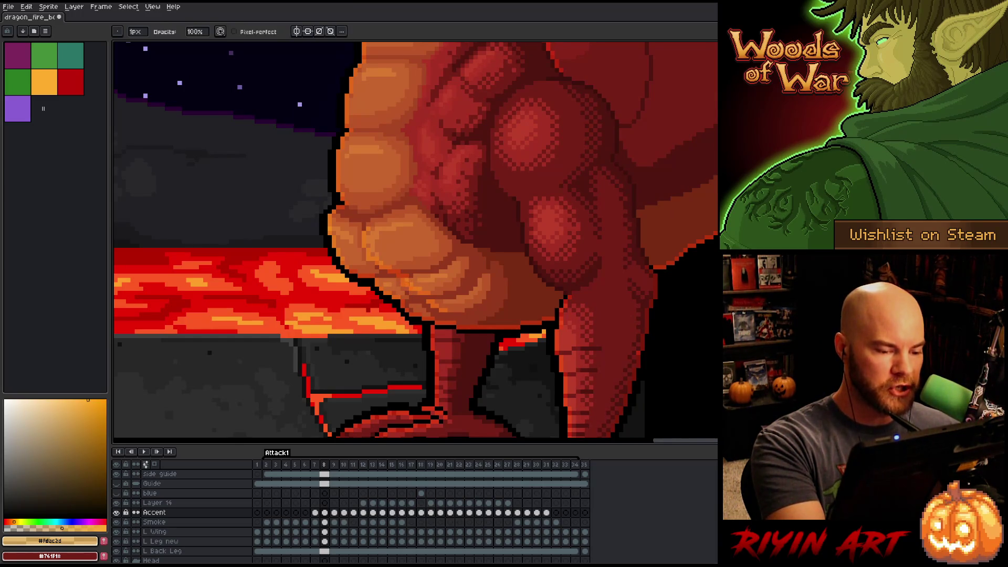
key(b)
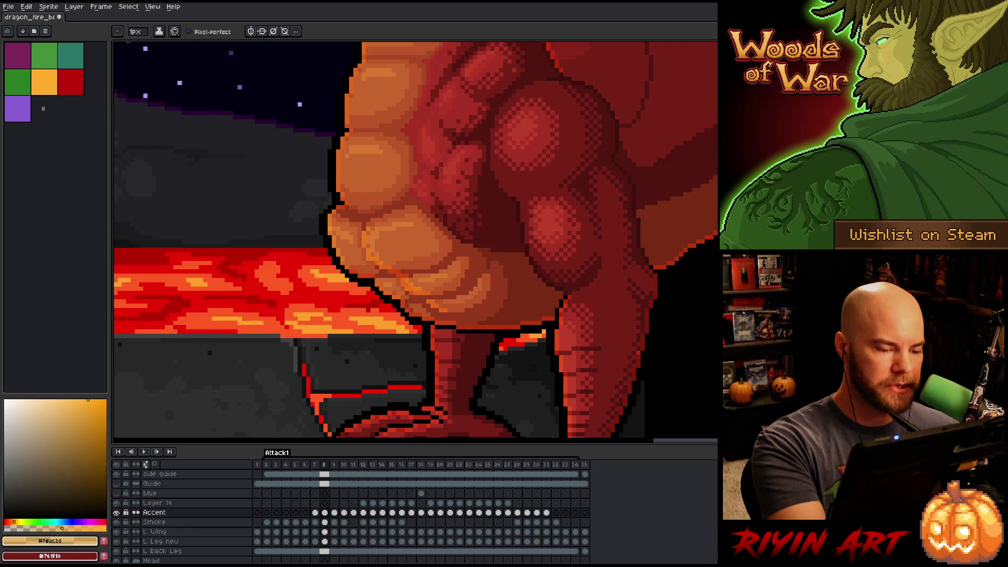
key(e)
drag(415, 289, 427, 293)
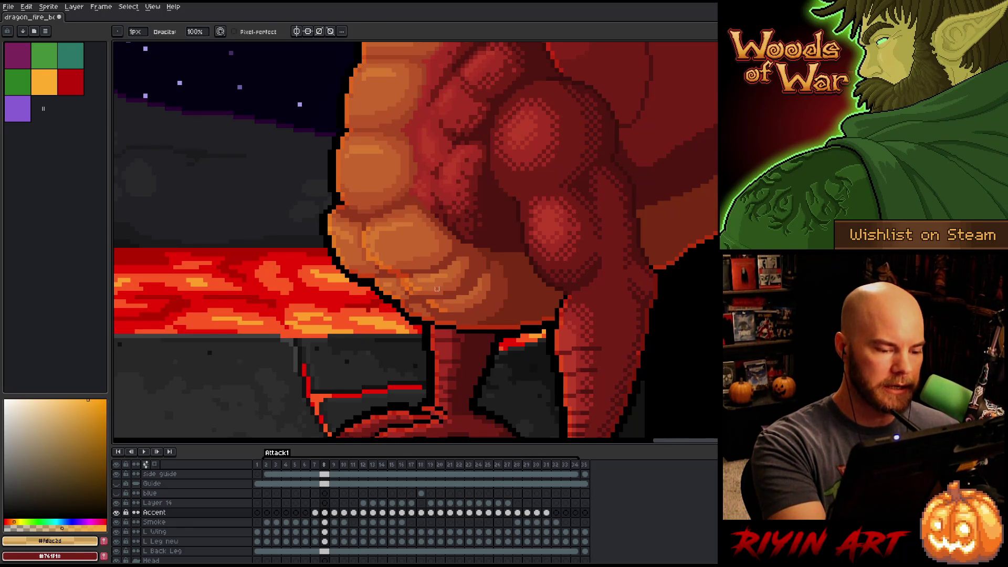
key(b)
key(e)
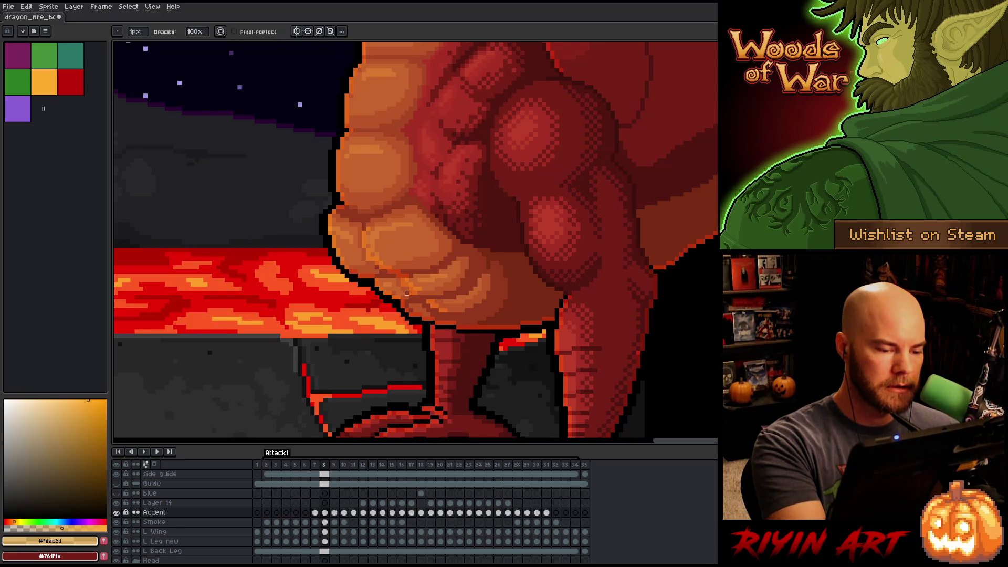
key(b)
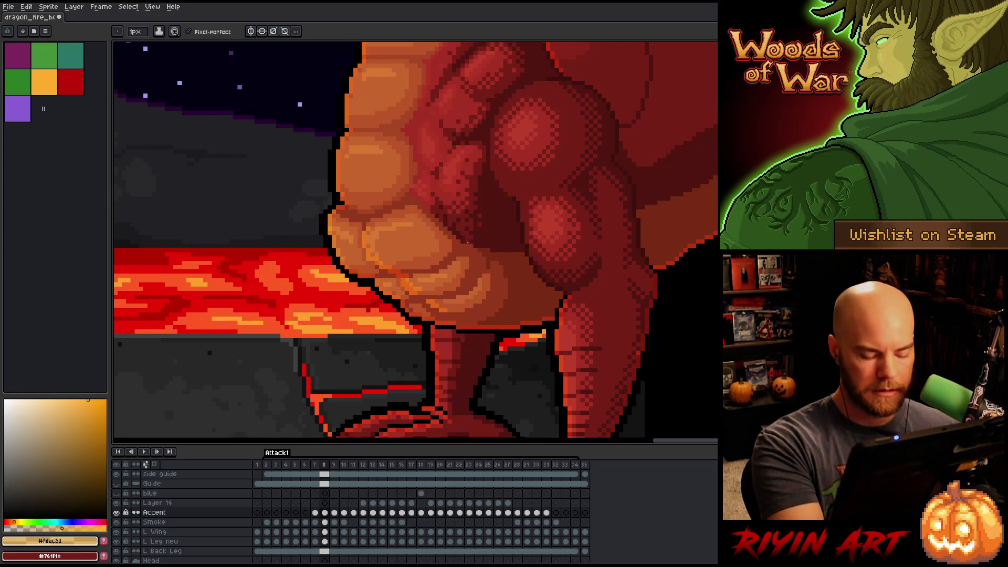
Compare against the neighbouring frame and view the Accent layer alone, then restore all layers.
key(Left)
key(Right)
key(Left)
key(Right)
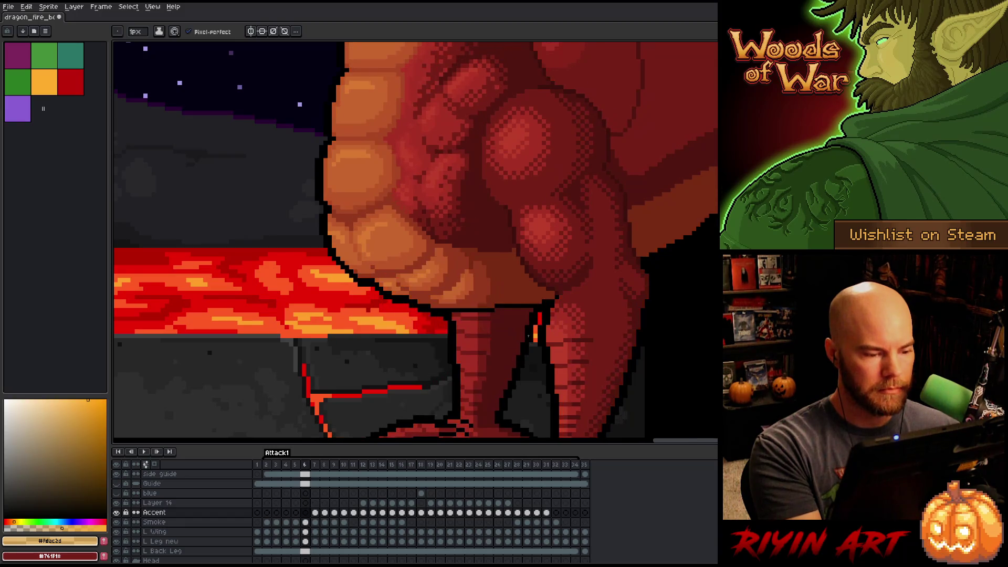
key(Left)
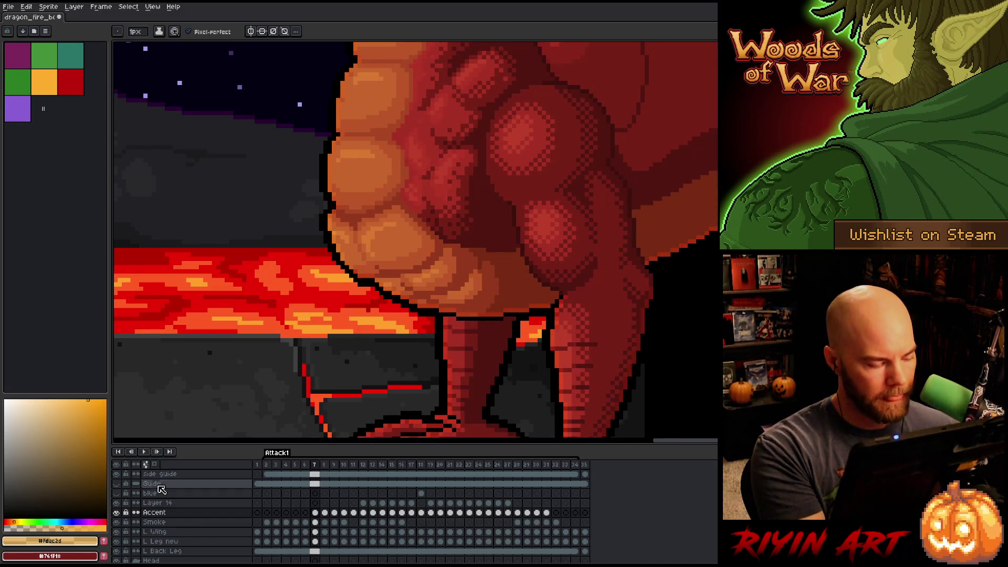
alt+click(116, 512)
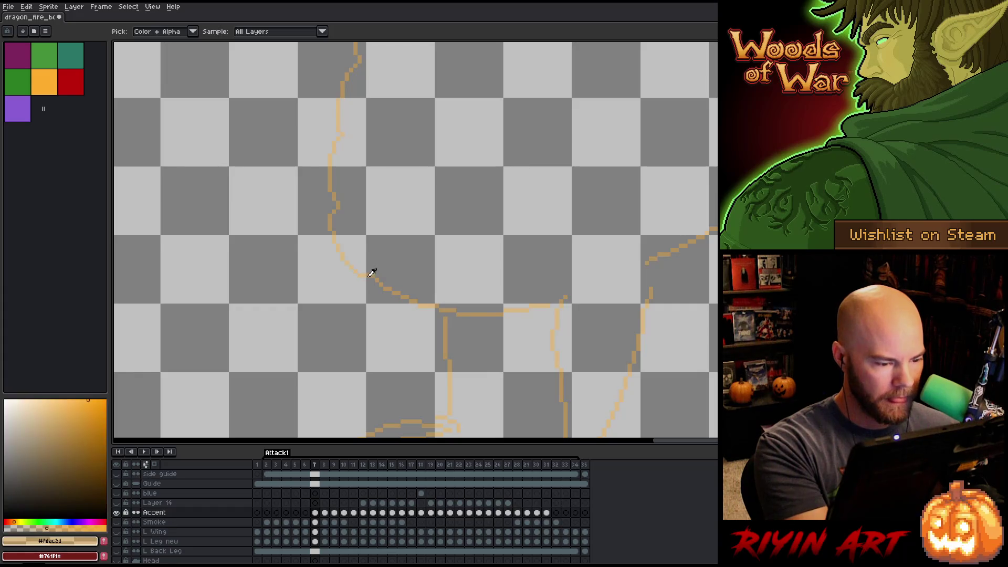
alt+click(116, 513)
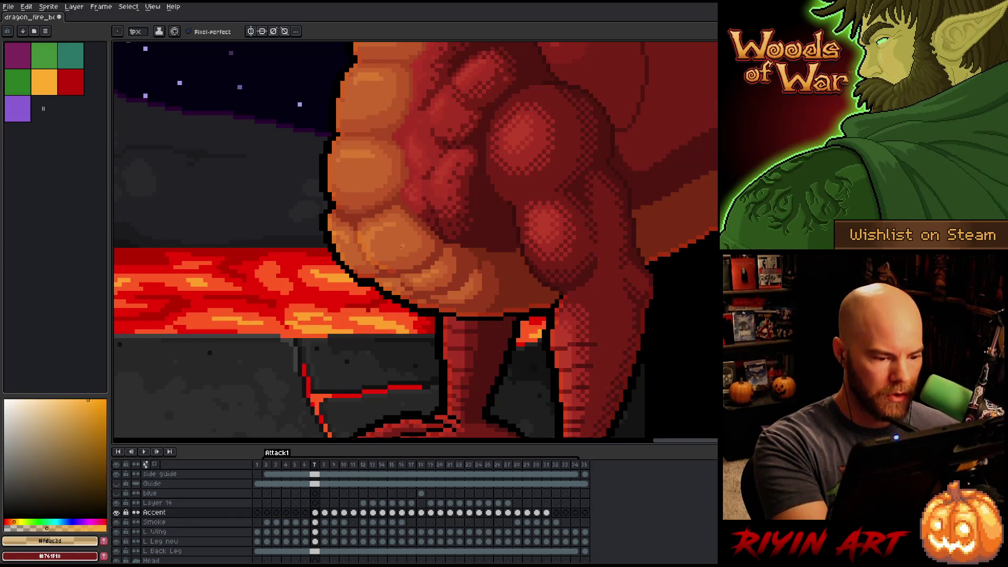
Flick through frames 6 to 9 to compare the belly highlights, ending on frame 9.
key(comma)
key(period)
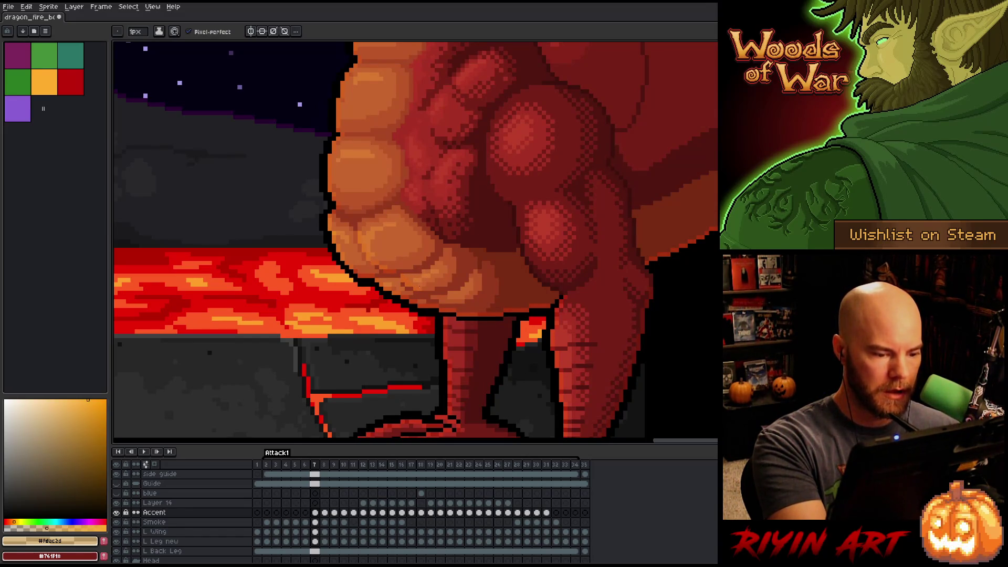
key(comma)
key(period)
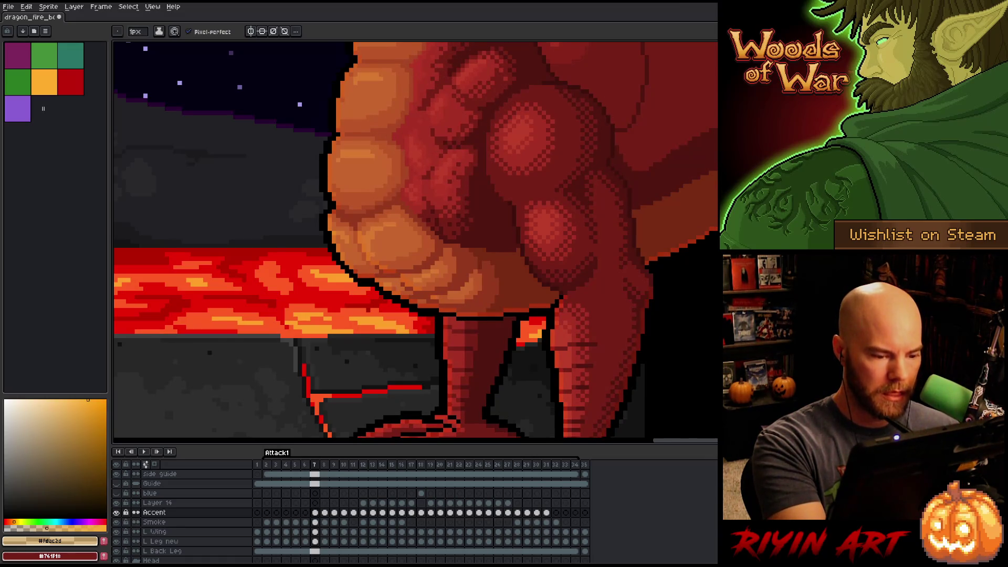
key(comma)
key(period)
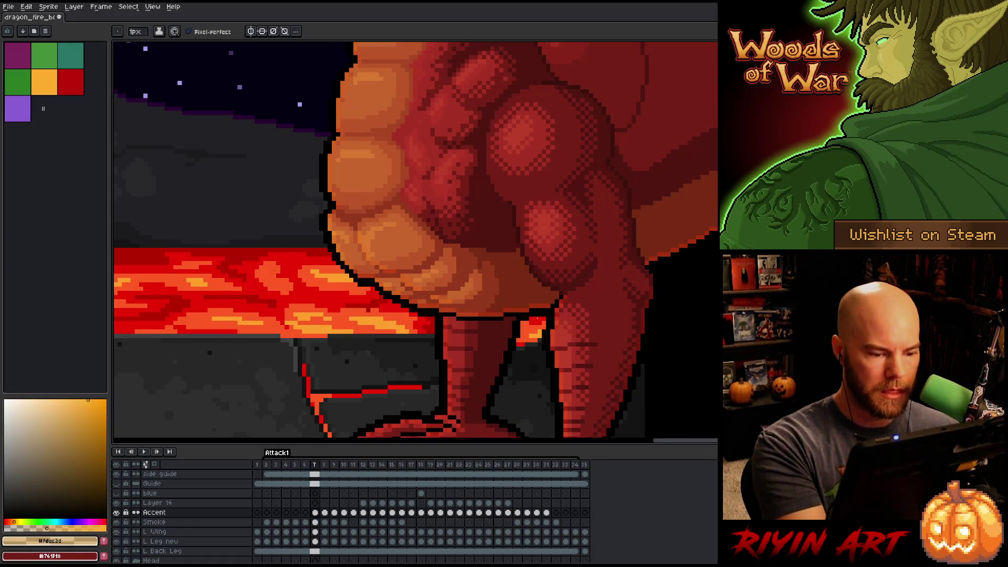
key(period)
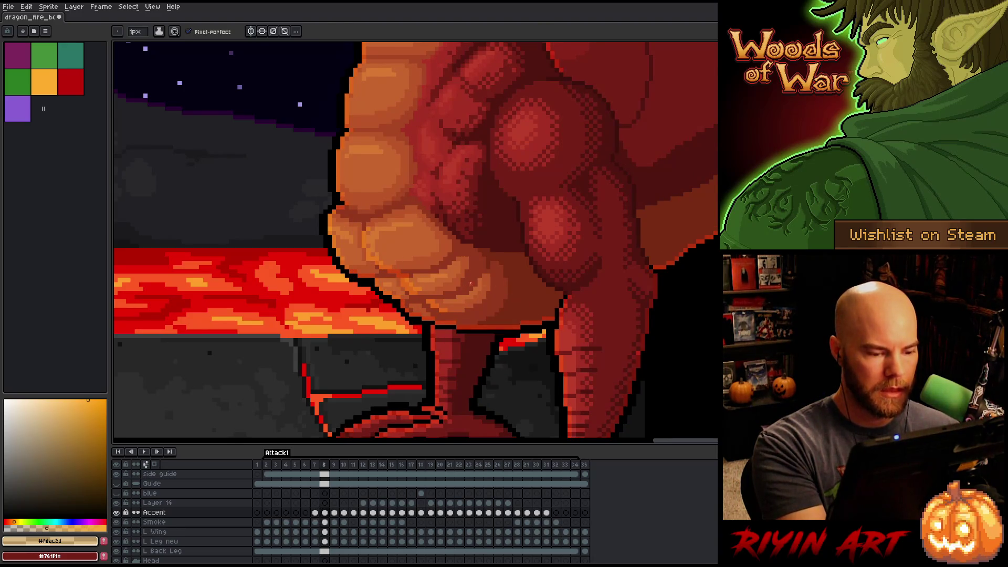
key(period)
key(comma)
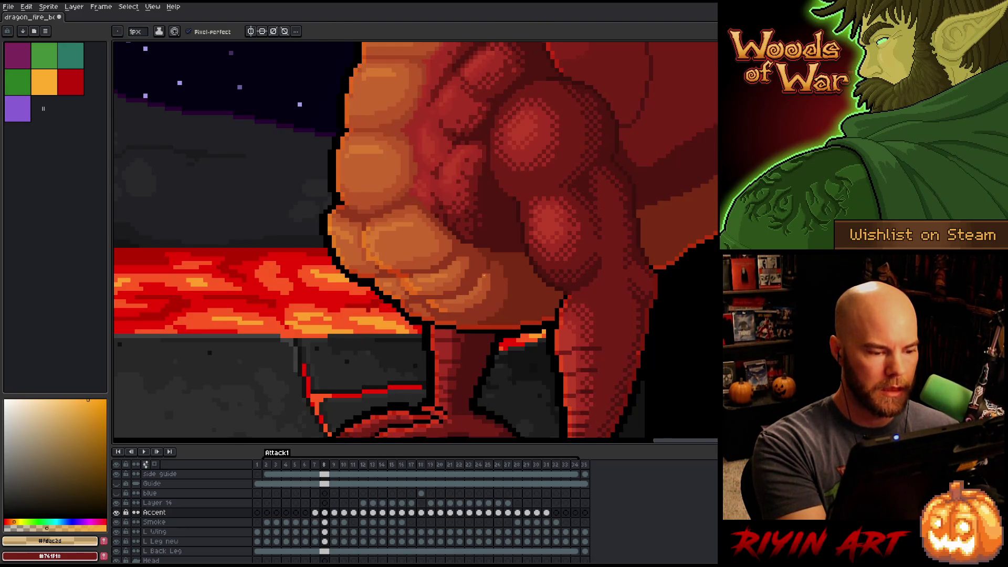
key(comma)
key(period)
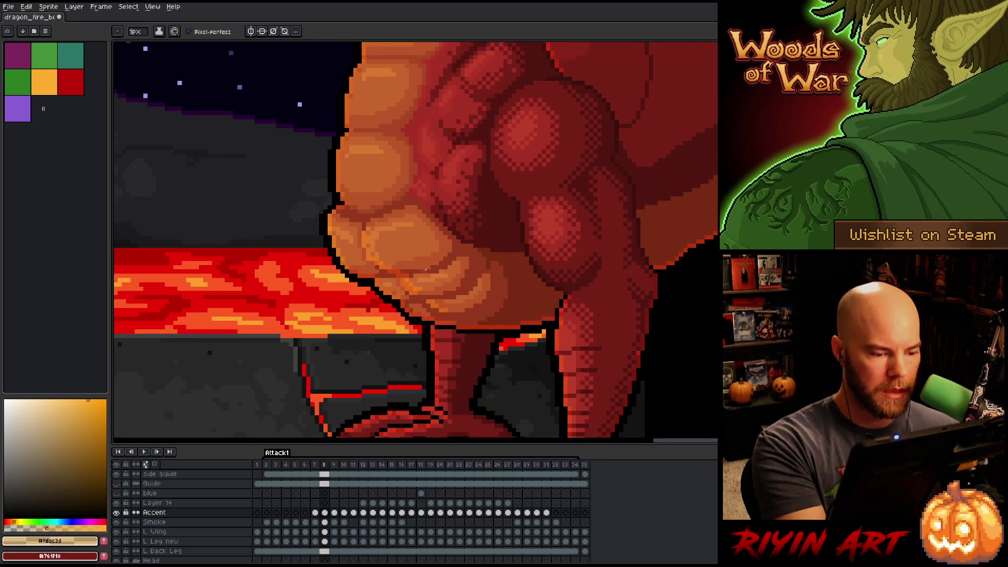
key(e)
key(period)
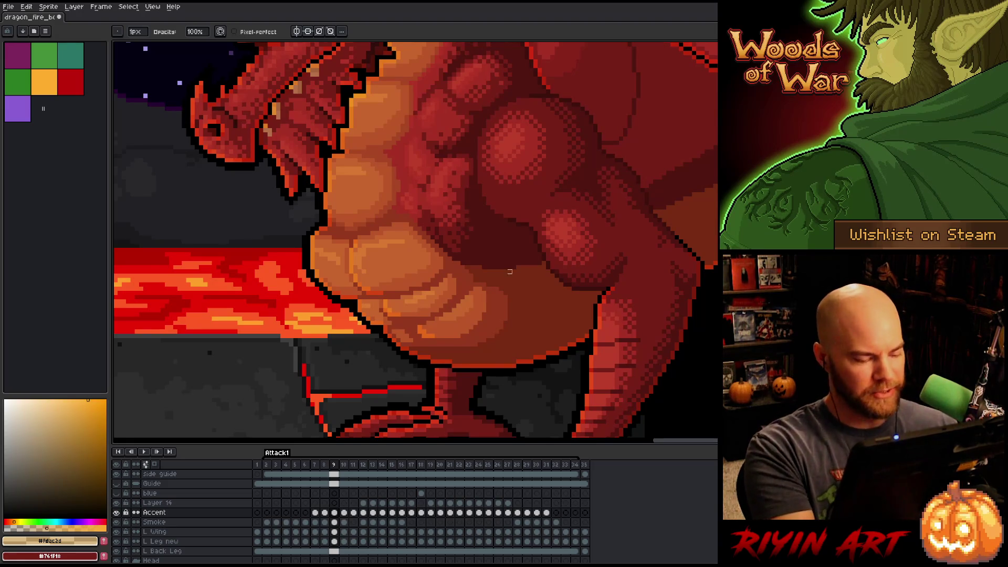
Flip between frames 9 and 10 to compare the belly highlights, then save the animation.
key(Right)
key(Left)
key(Right)
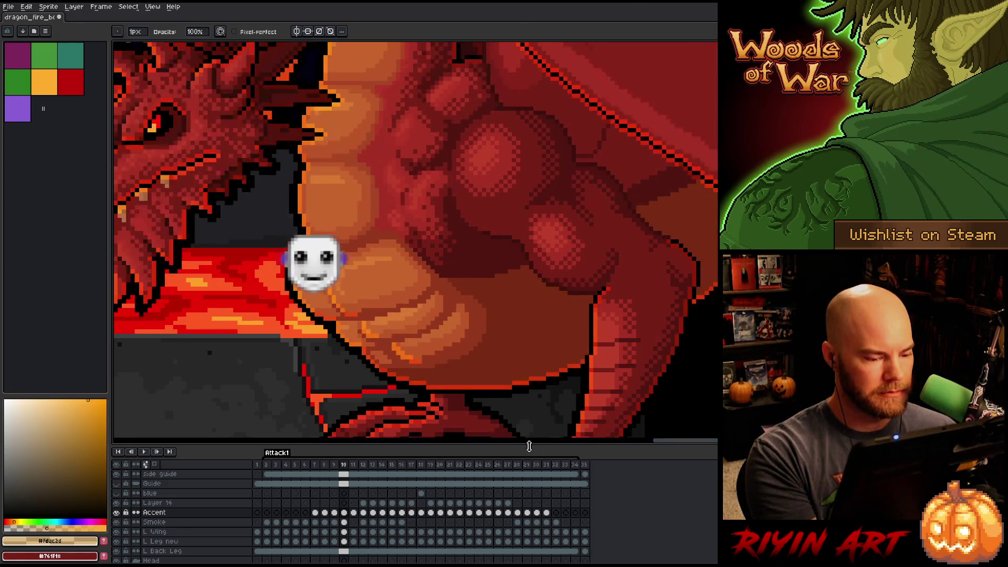
key(Left)
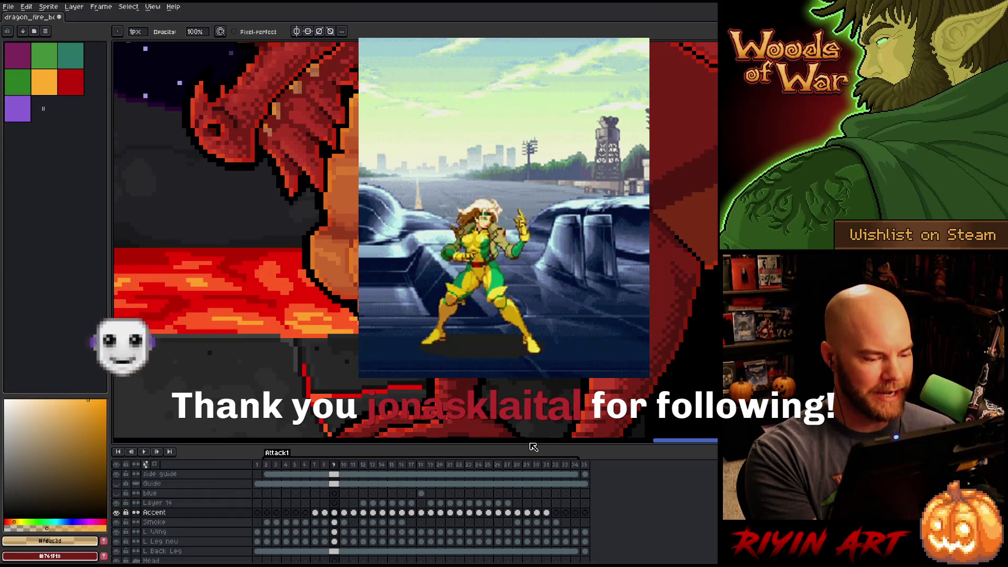
key(Right)
key(Left)
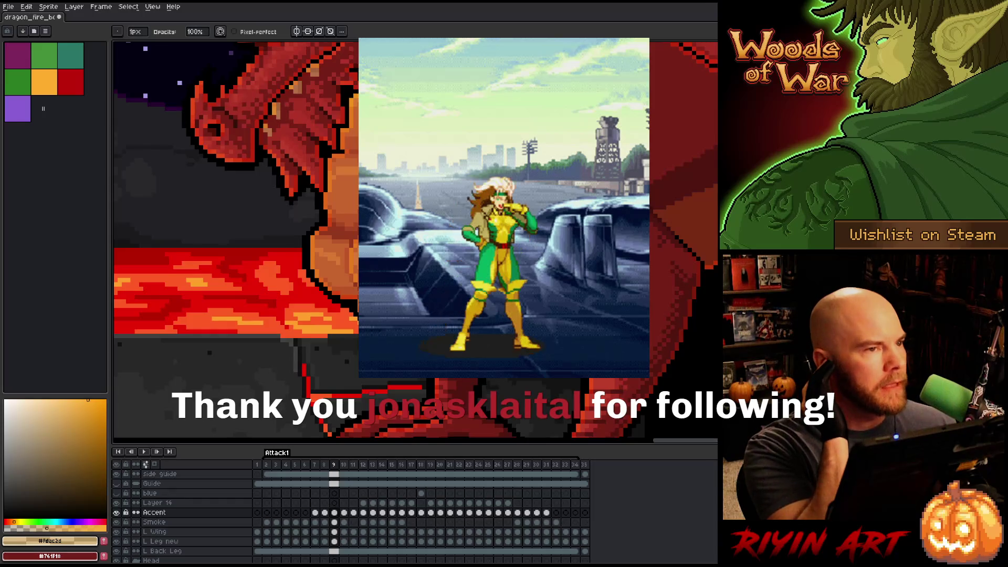
key(ctrl+s)
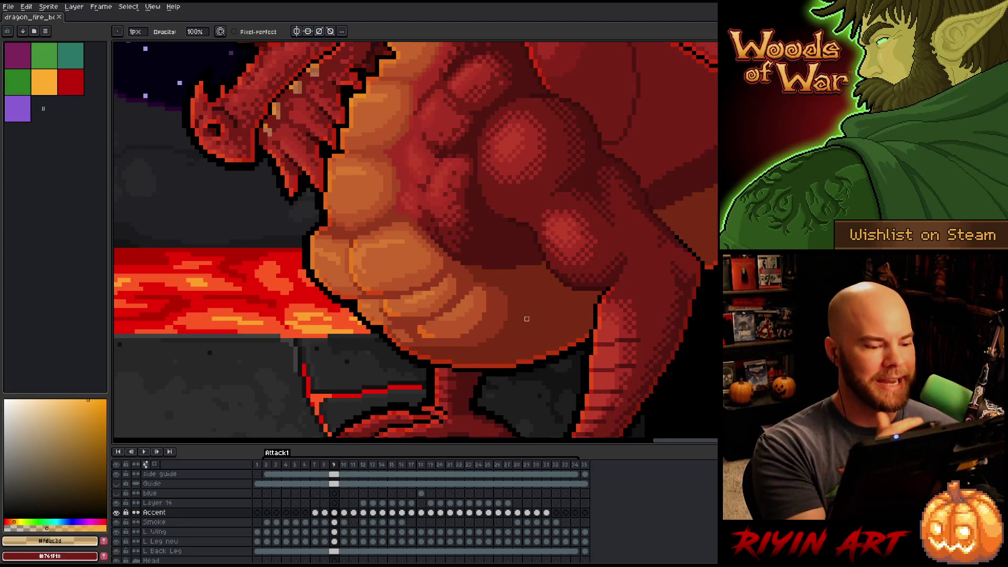
Switch to the pencil and step back and forth through frames 7 to 9 comparing belly rims.
key(e)
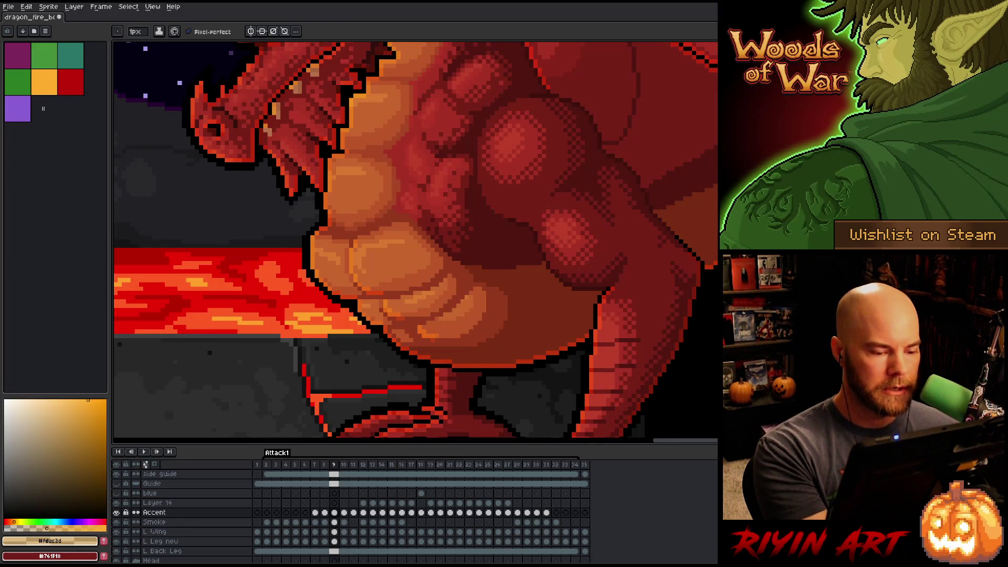
key(comma)
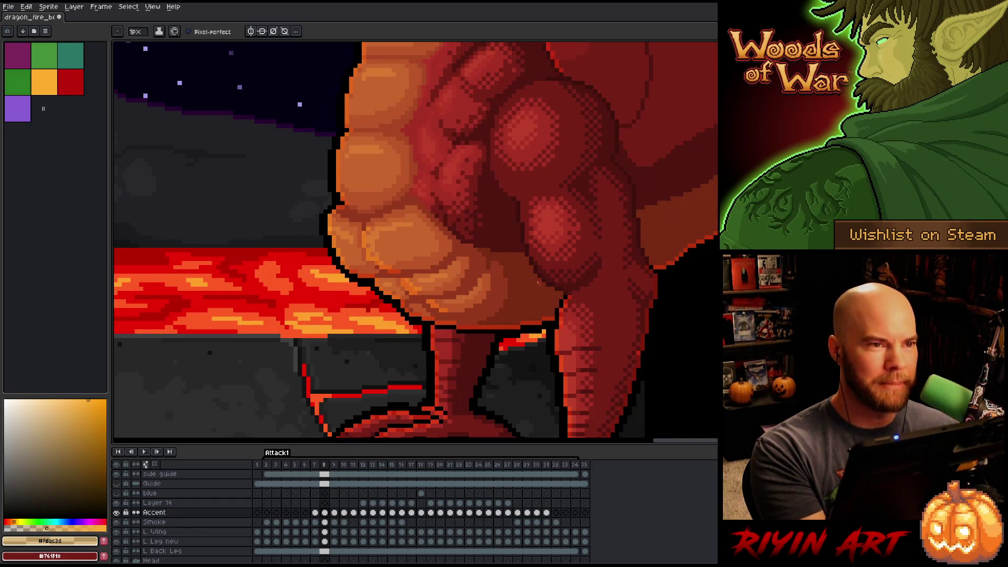
key(b)
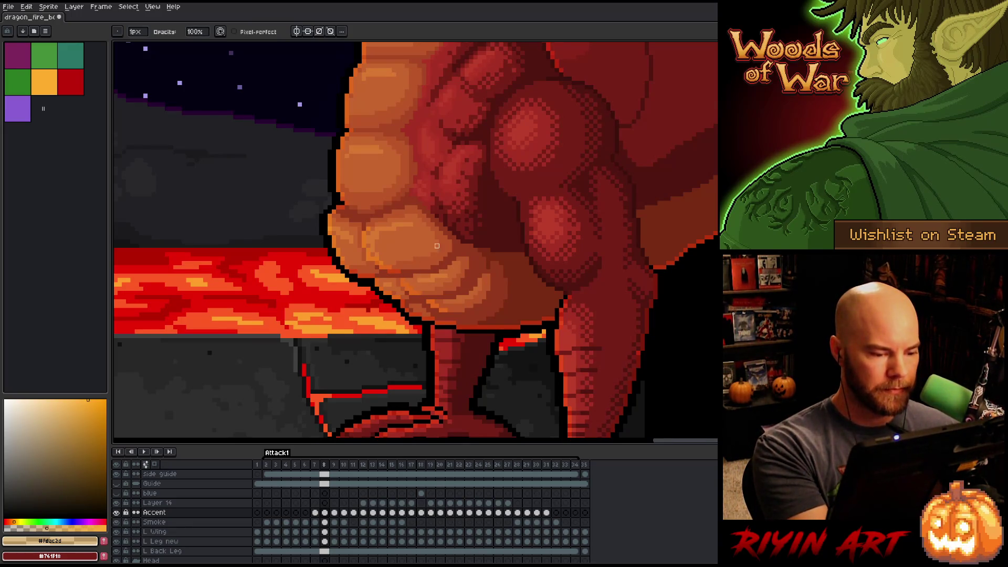
key(comma)
key(period)
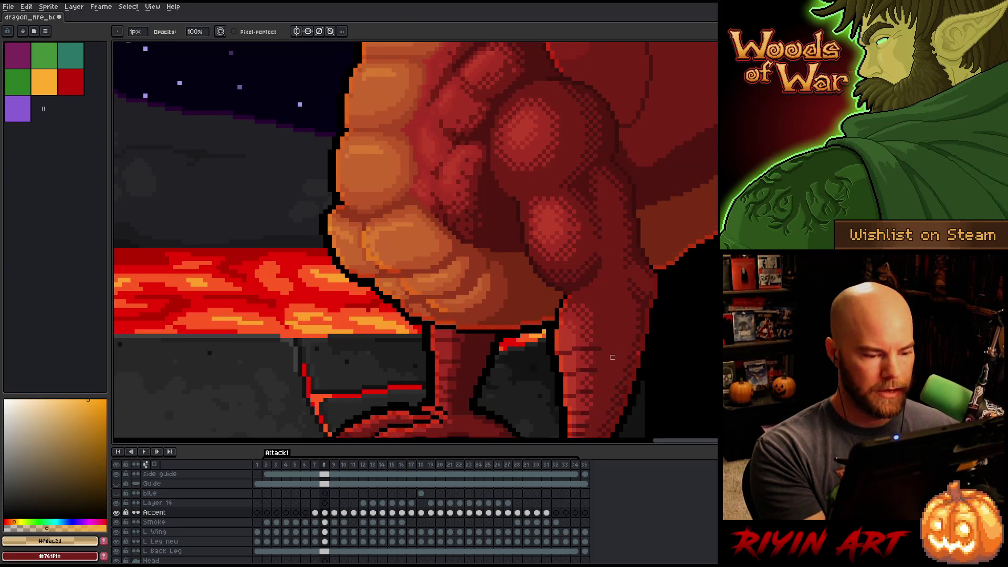
key(period)
key(comma)
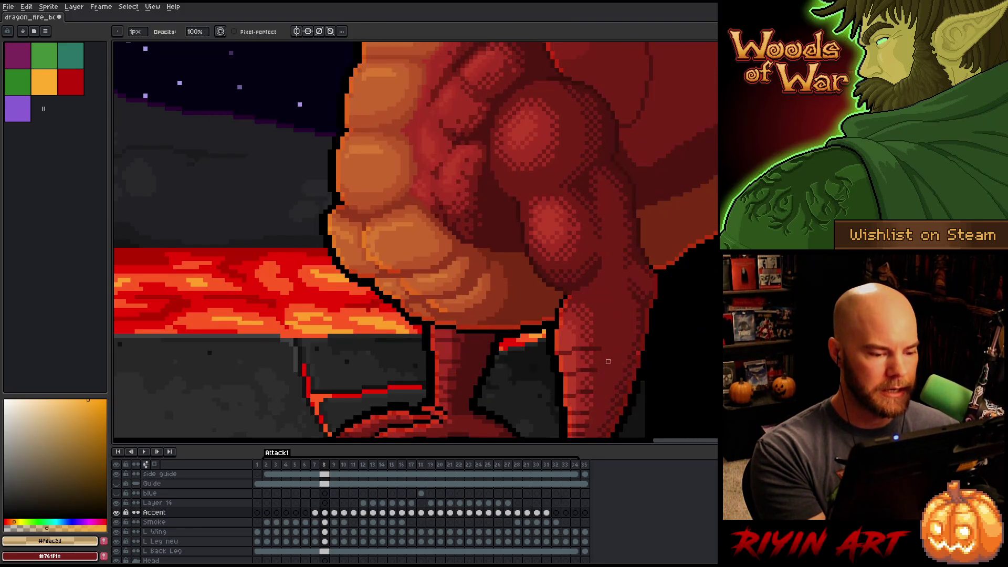
key(period)
key(comma)
key(comma)
key(period)
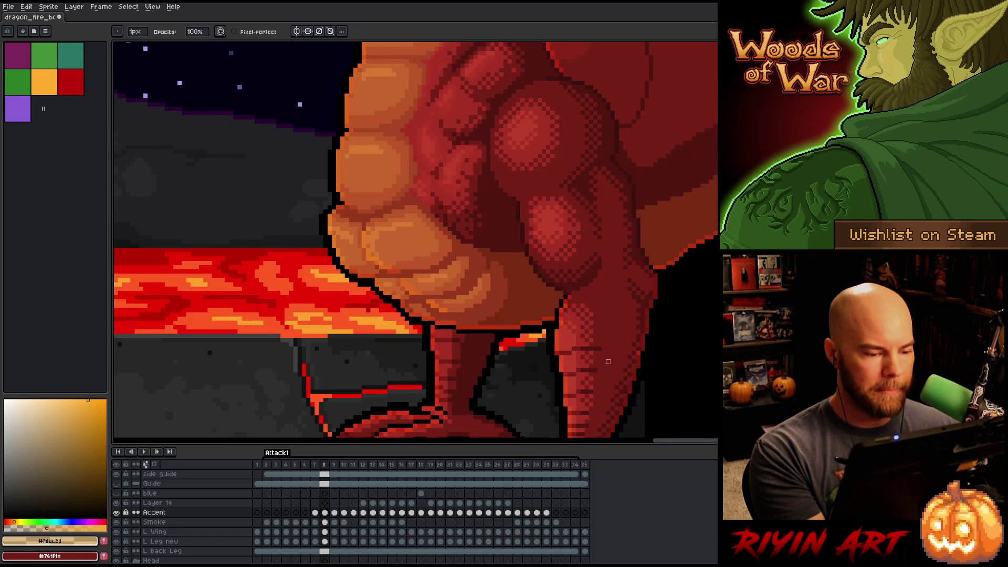
key(period)
key(comma)
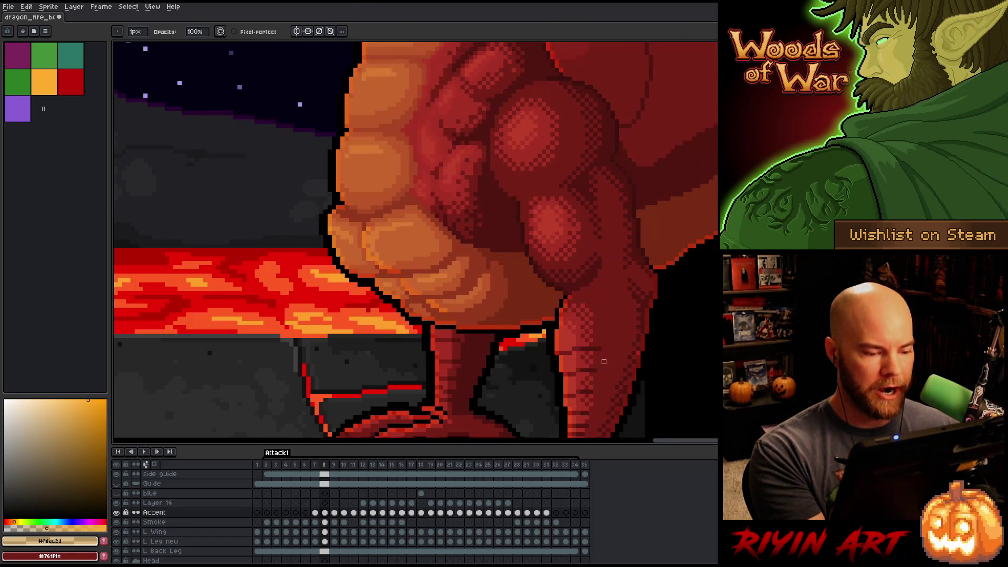
key(comma)
key(period)
key(period)
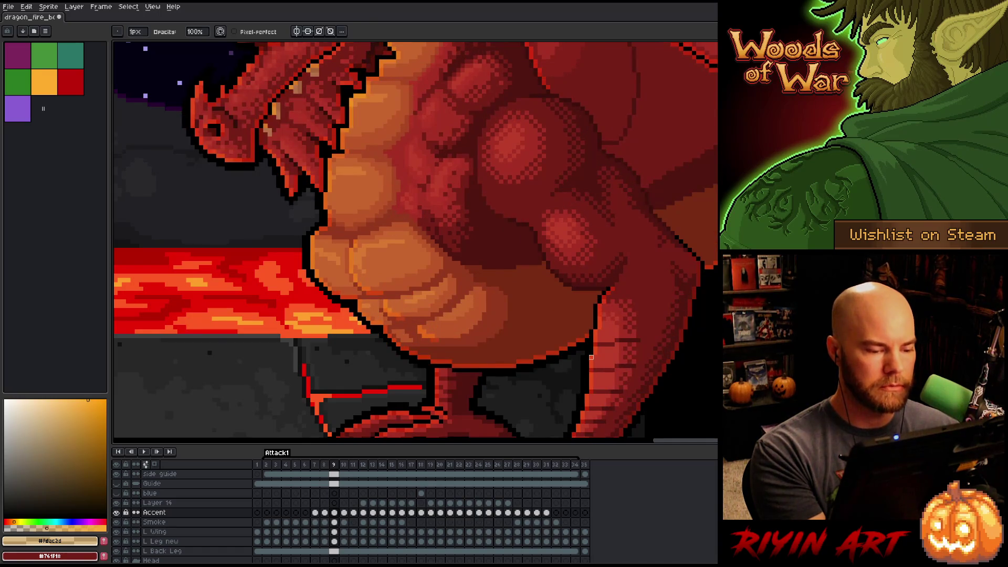
key(comma)
key(period)
key(period)
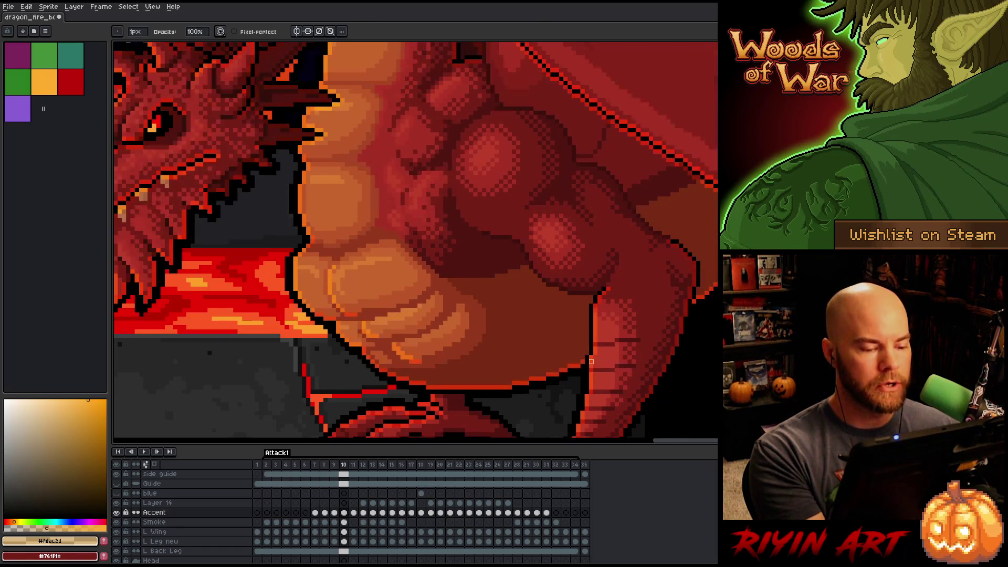
key(comma)
key(period)
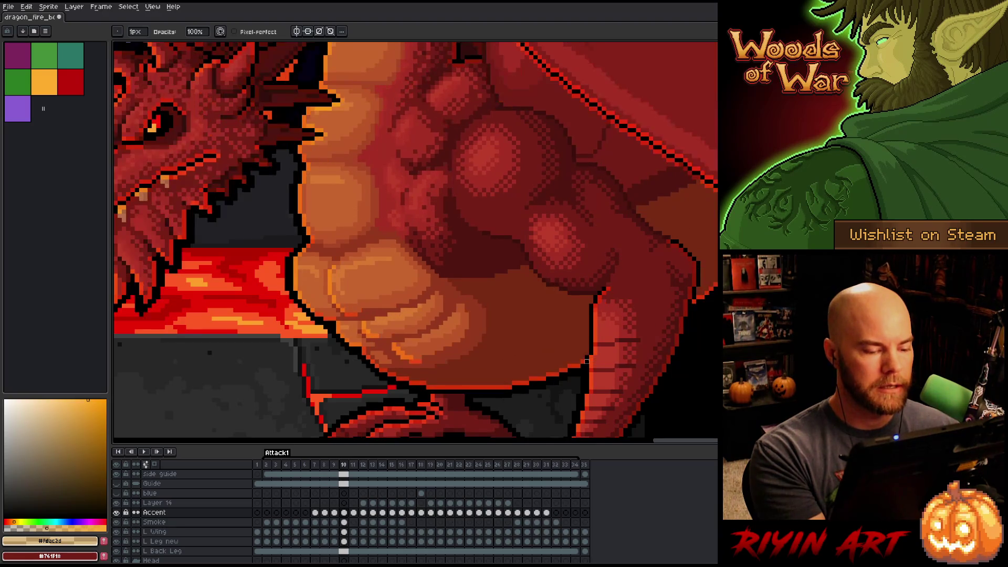
Pick the orange palette swatch as drawing colour and toggle between frames 9 and 10.
alt+click(150, 118)
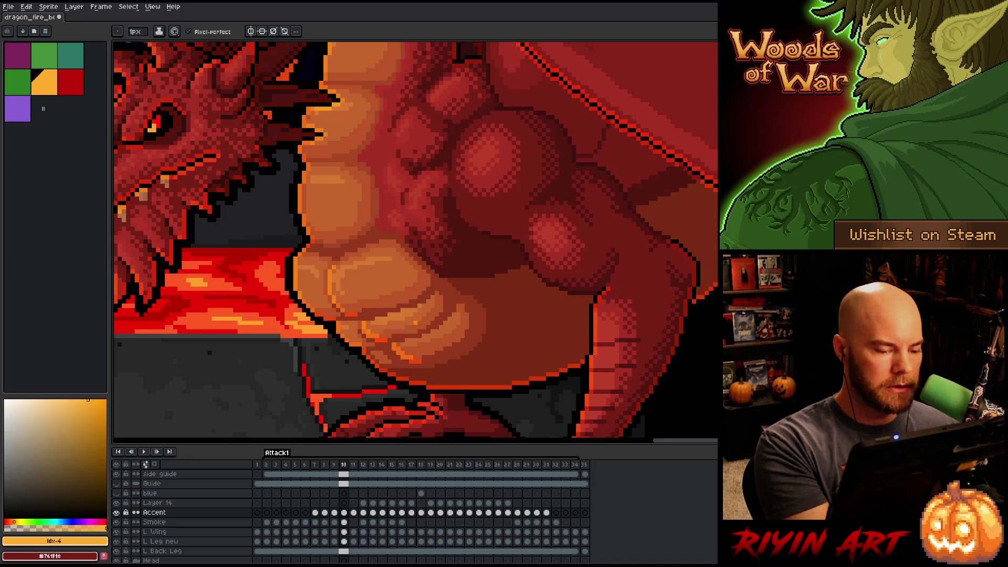
key(comma)
key(period)
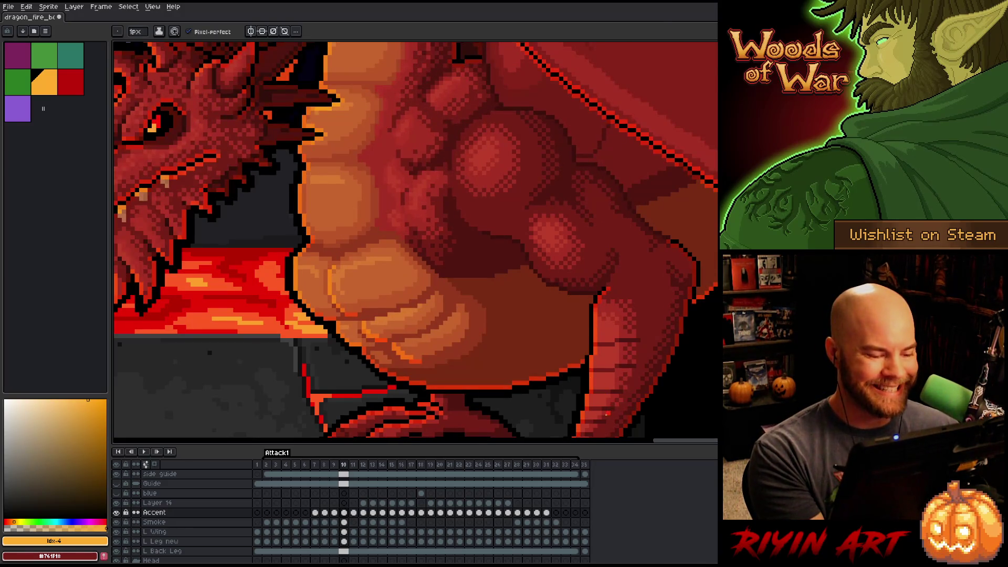
key(comma)
key(period)
key(comma)
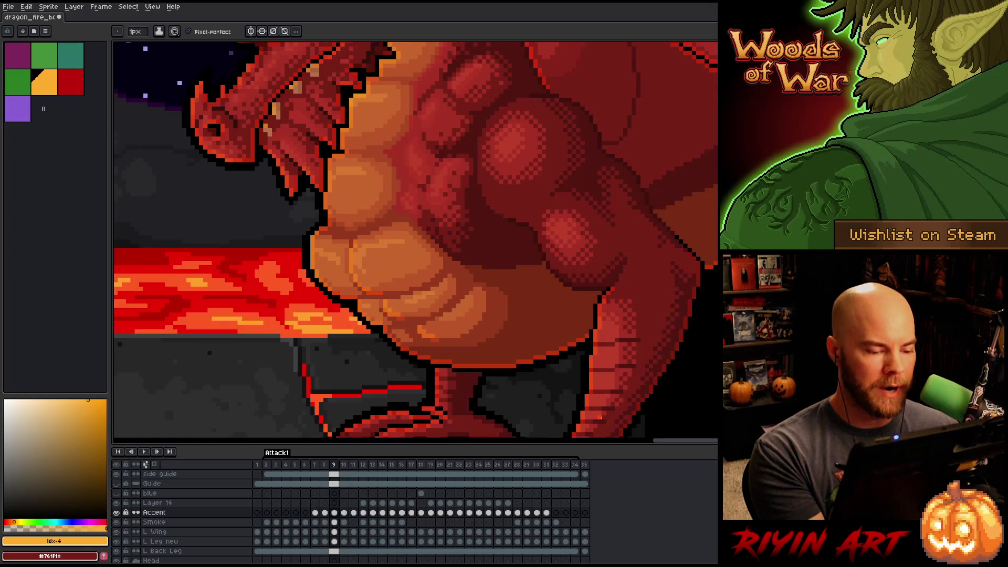
Solo the Accent layer, restore all layers, and paint orange pixels along the lower belly edge.
alt+click(116, 512)
alt+click(438, 338)
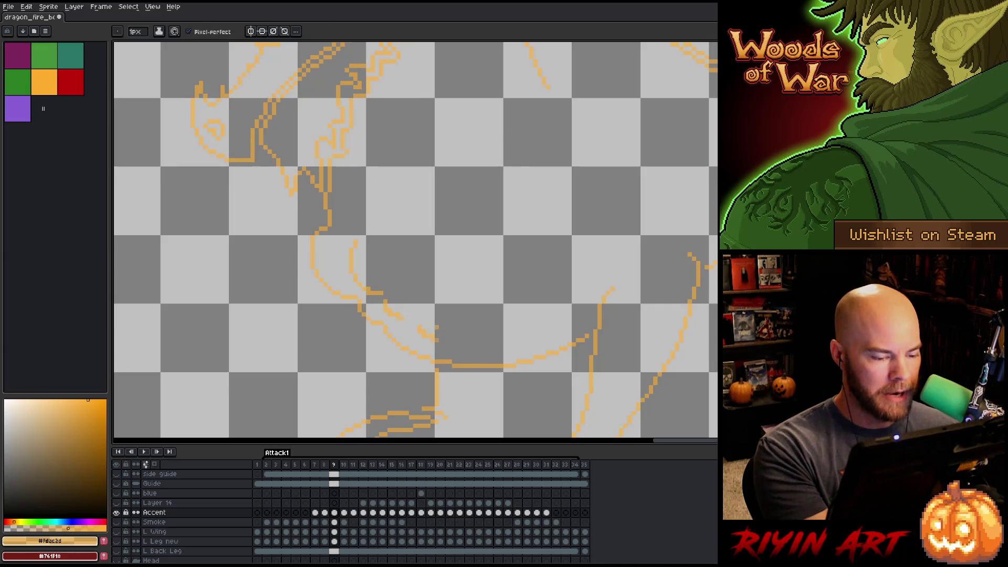
key(e)
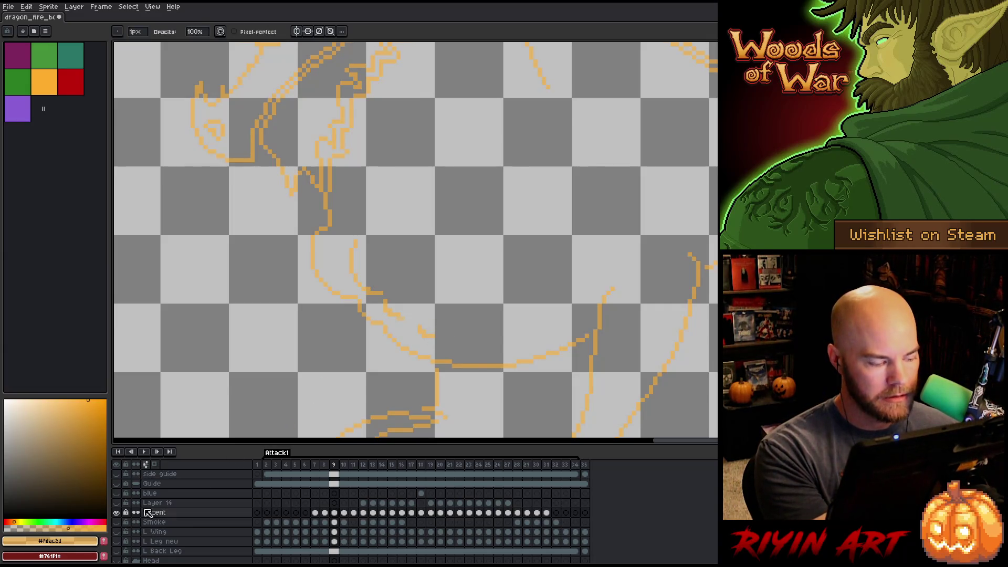
alt+click(116, 513)
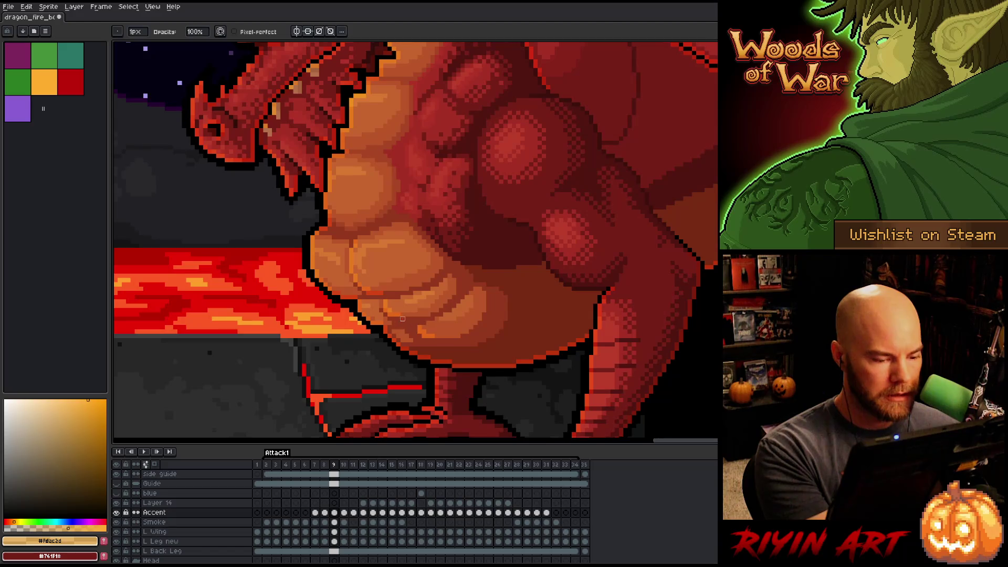
key(b)
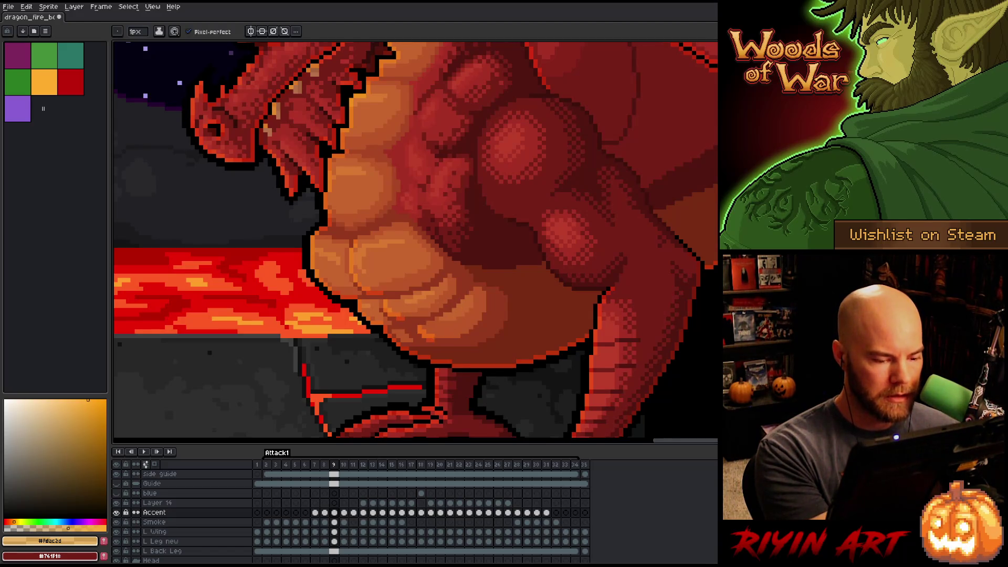
drag(436, 339, 431, 338)
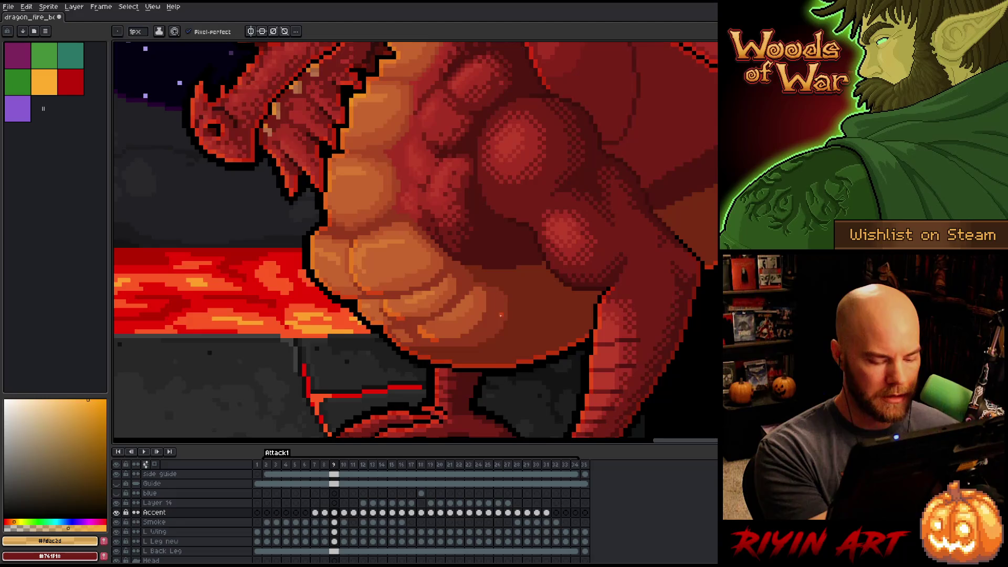
Flip between frames 8 and 9 to check the new belly highlights.
key(Right)
key(Left)
key(Left)
key(Right)
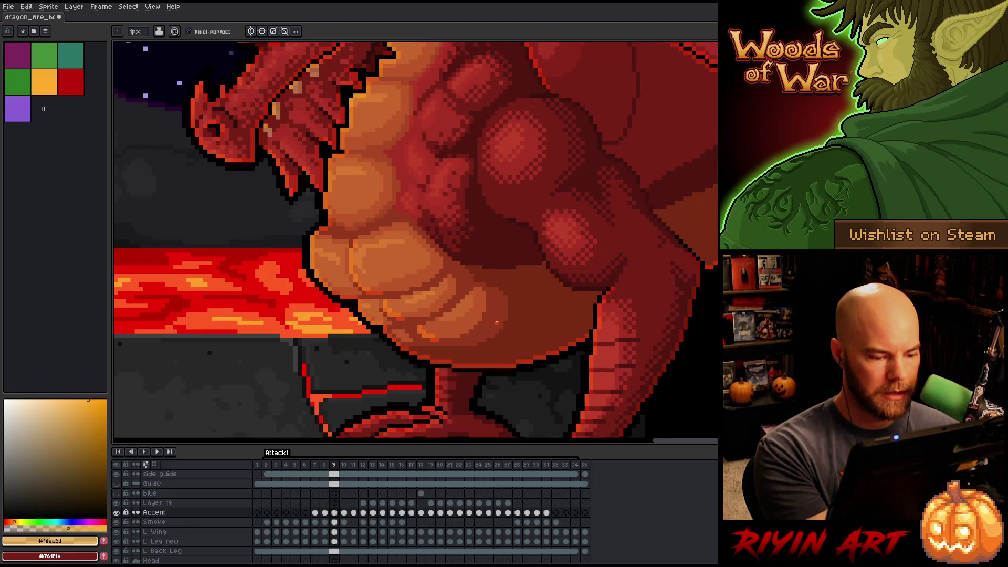
key(Left)
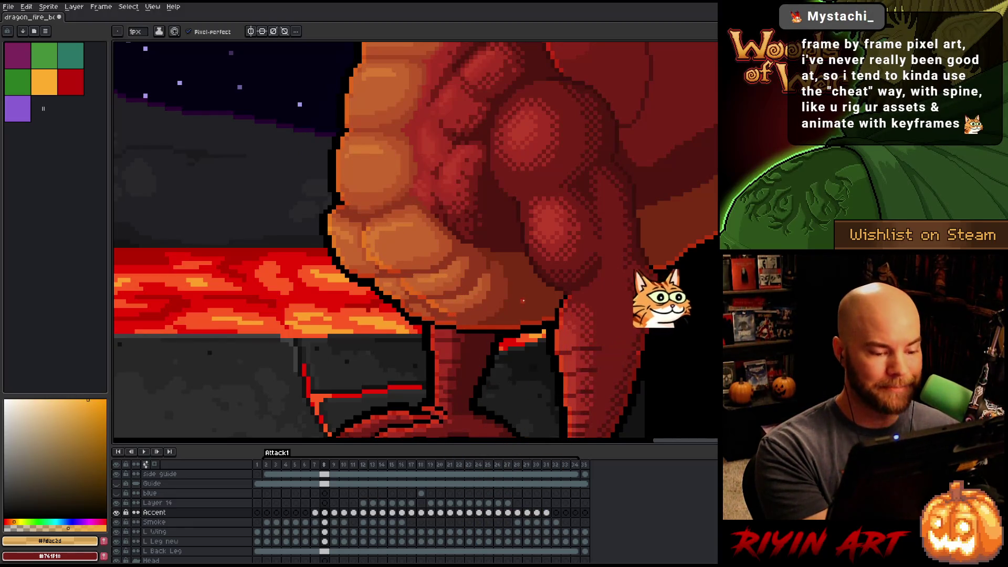
key(Right)
key(Left)
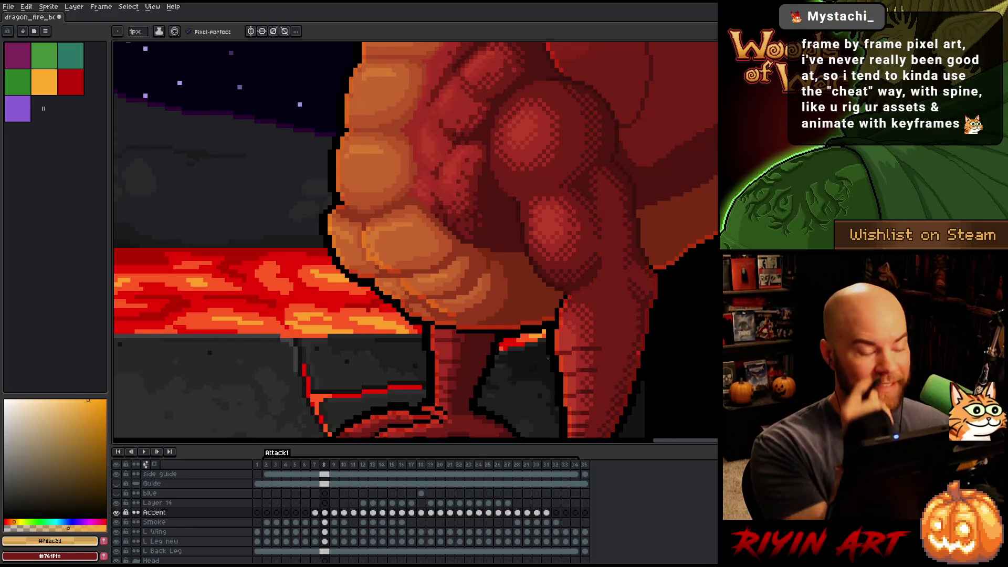
key(Right)
key(Left)
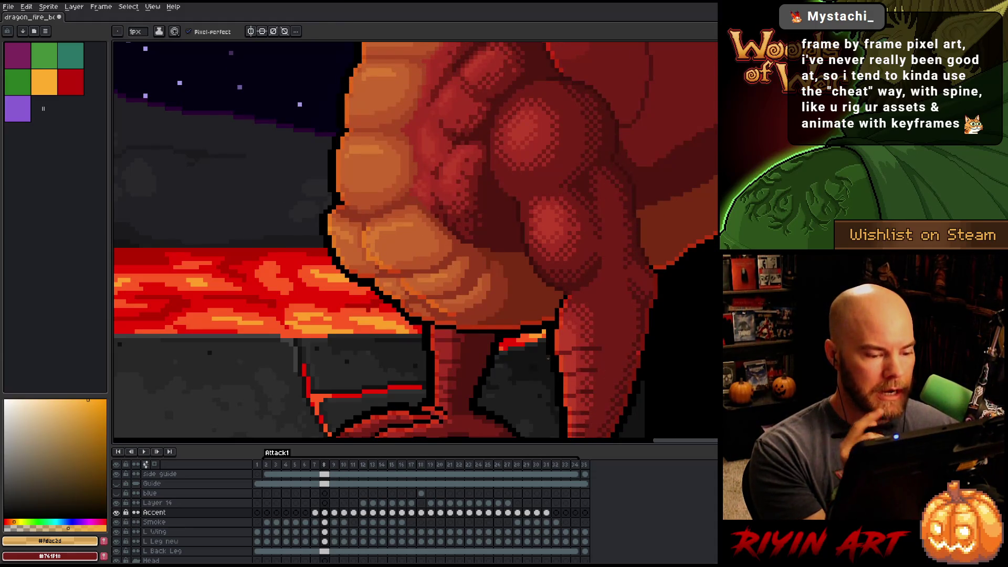
key(Right)
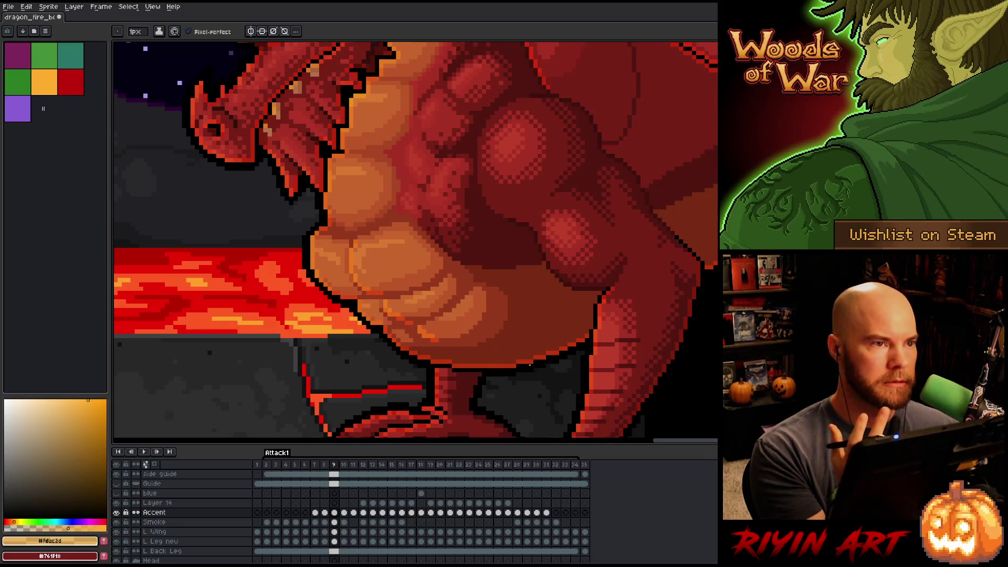
Flip between frames 8 and 9 of Attack1 and switch to the Eraser.
key(Left)
key(Right)
key(Left)
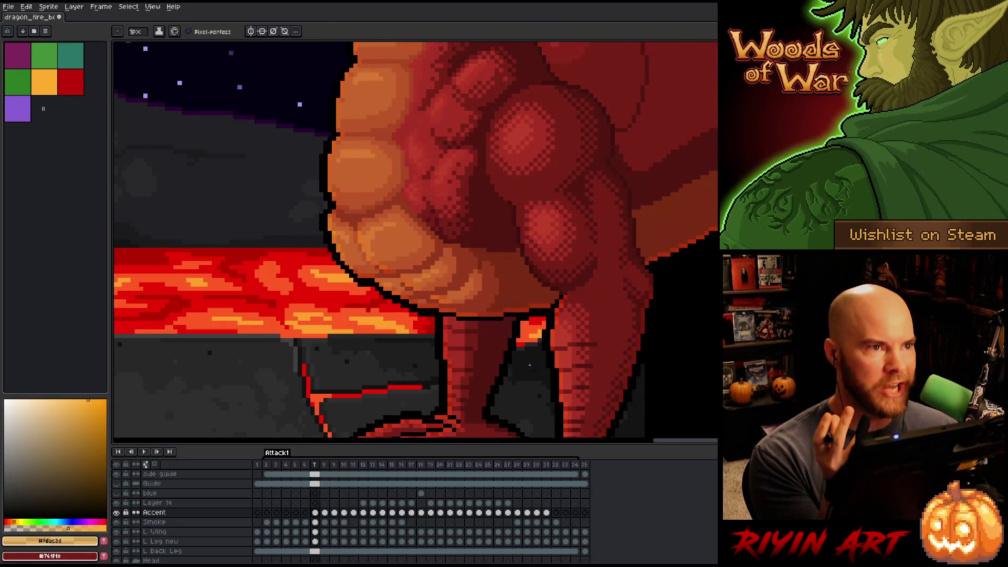
key(Right)
key(Left)
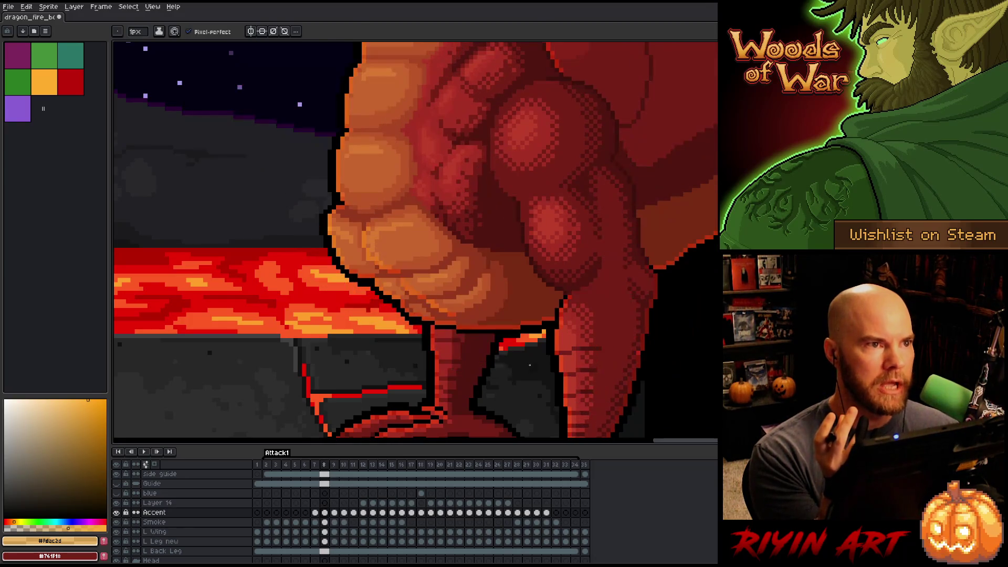
key(e)
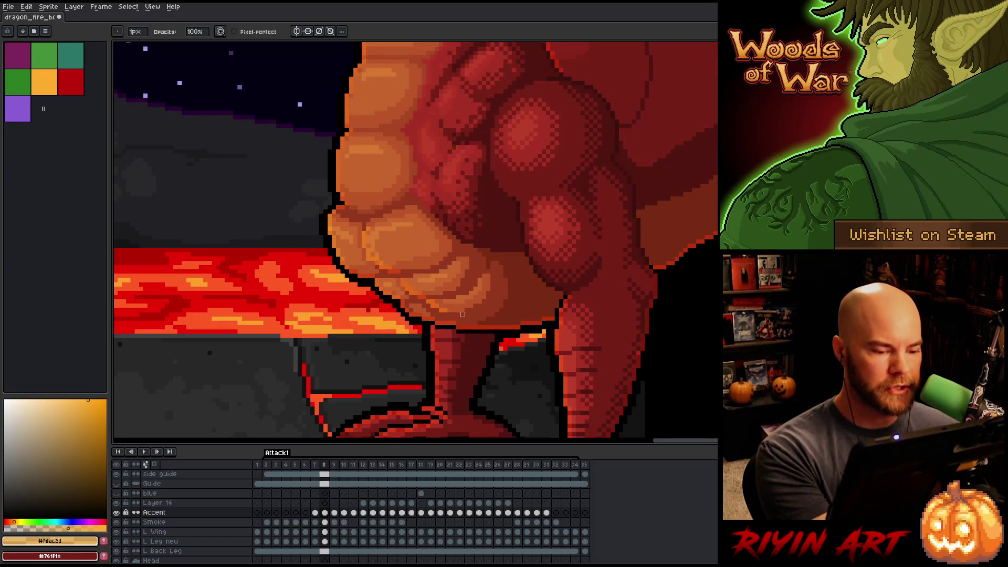
Check frame 10 against its neighbouring frames 9 and 11.
key(Right)
key(Right)
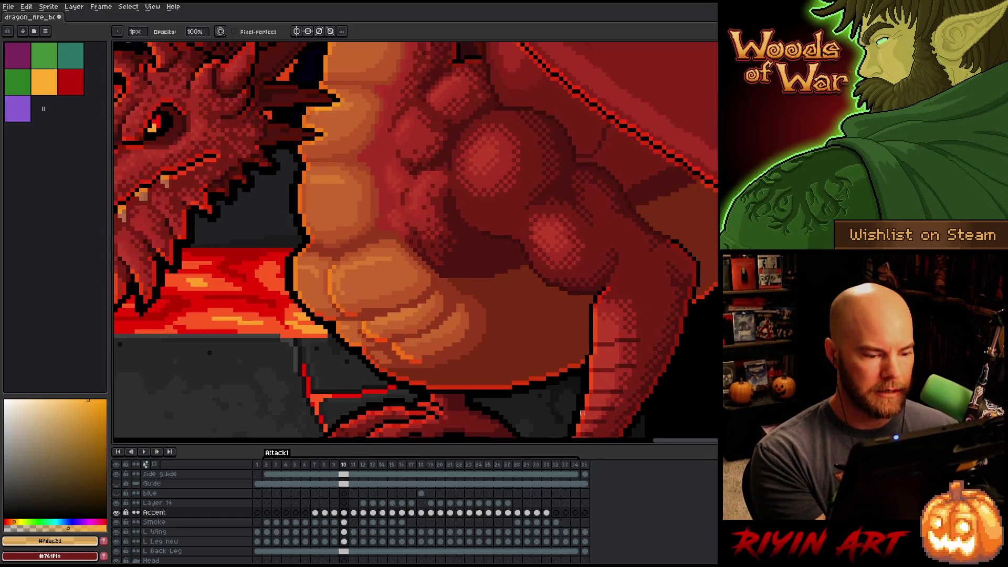
key(Left)
key(Right)
key(Left)
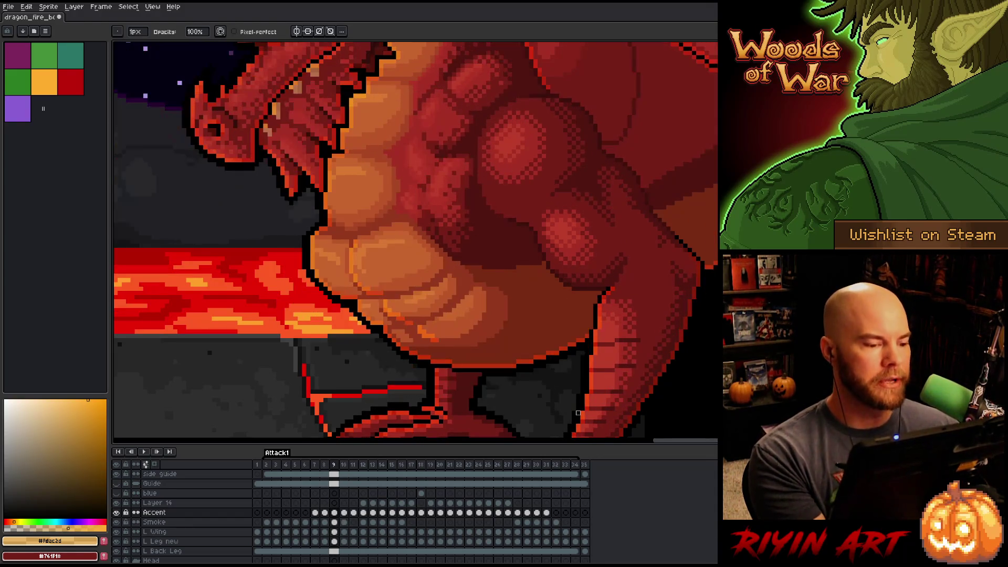
key(Right)
key(Right)
key(Left)
key(Left)
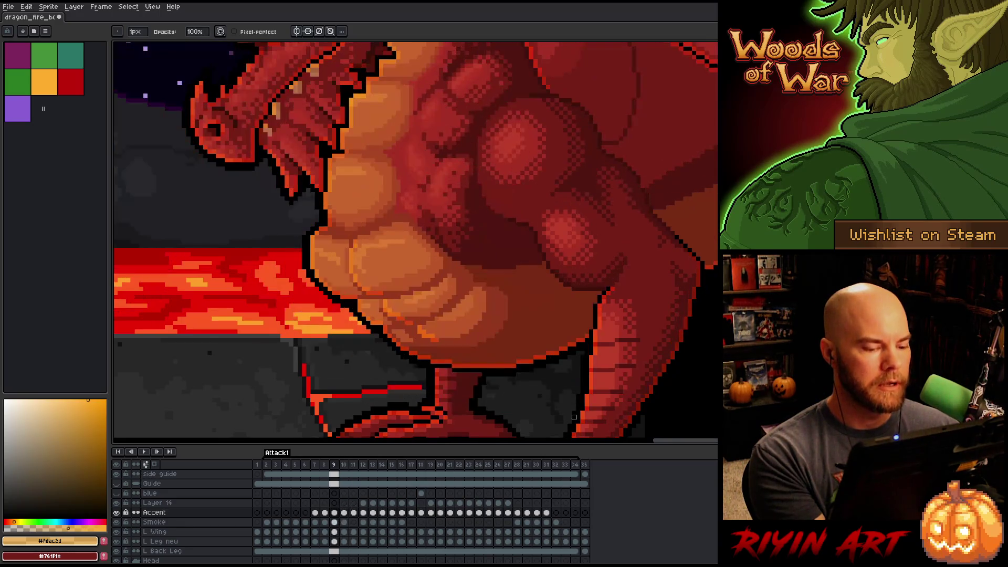
key(Right)
key(Right)
key(Left)
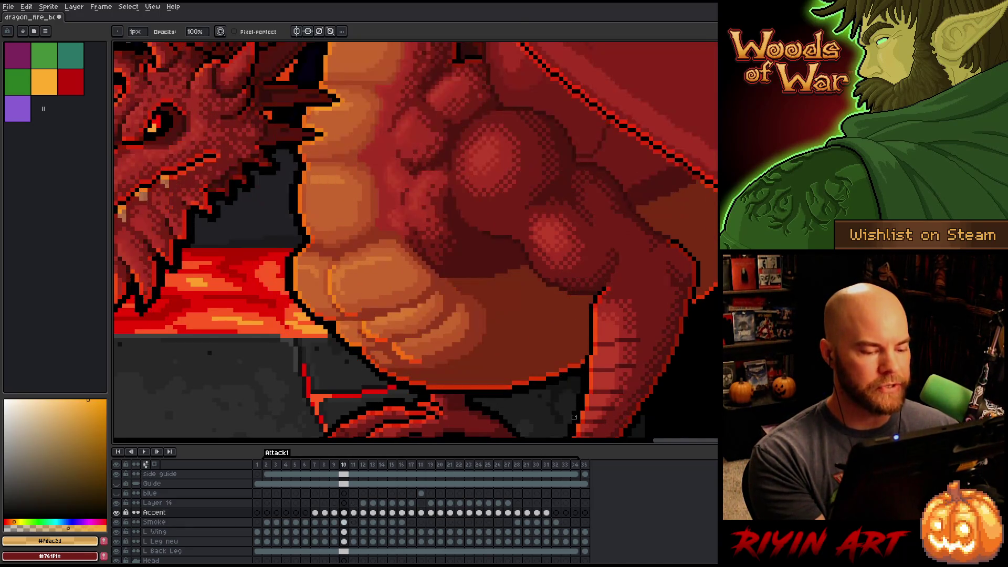
key(Right)
Advance through the attack animation and compare the pose in frames 18 and 19.
key(Right)
key(Right)
key(Left)
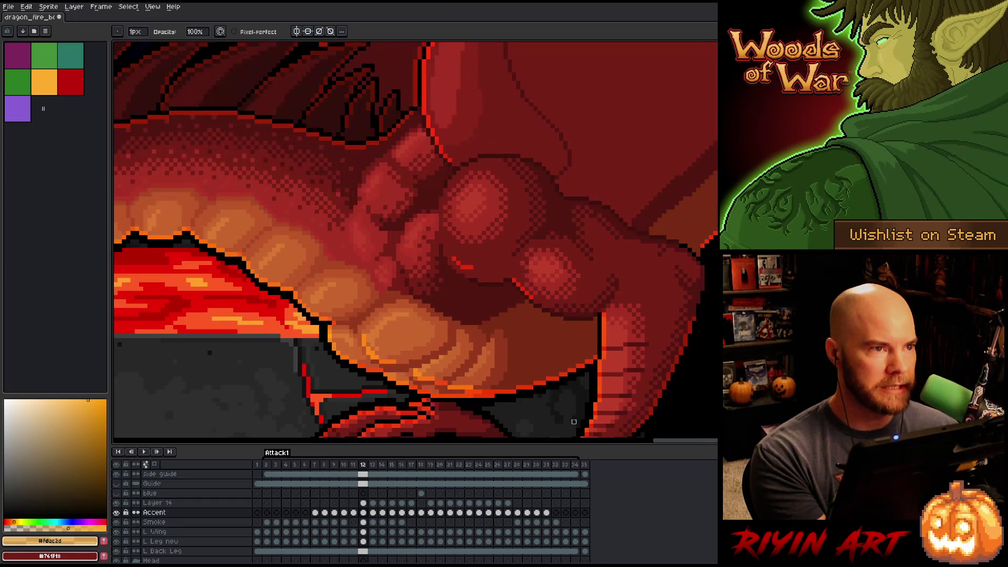
key(Right)
key(Right)
key(Left)
key(Right)
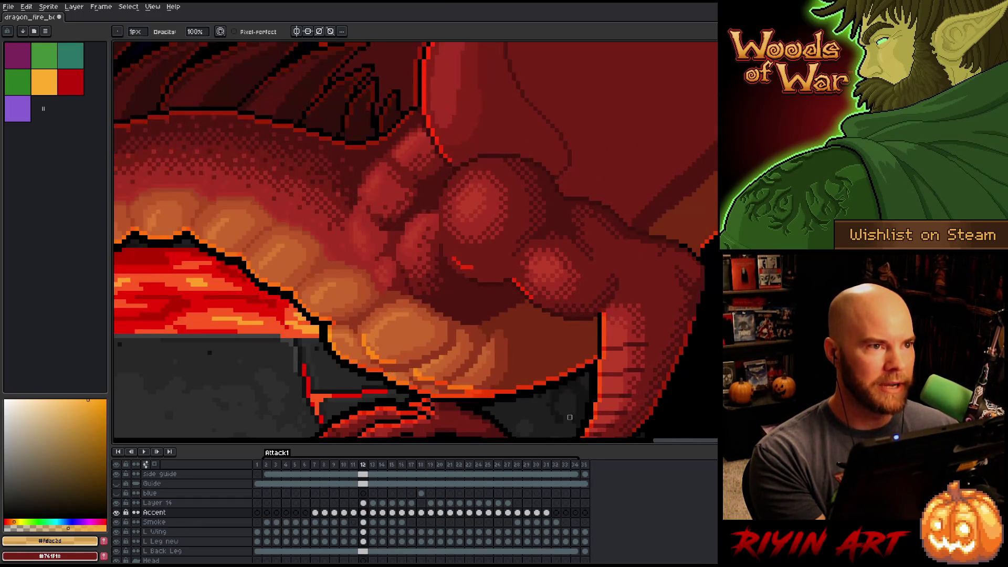
key(Right)
key(Left)
key(Right)
key(Right)
key(Right)
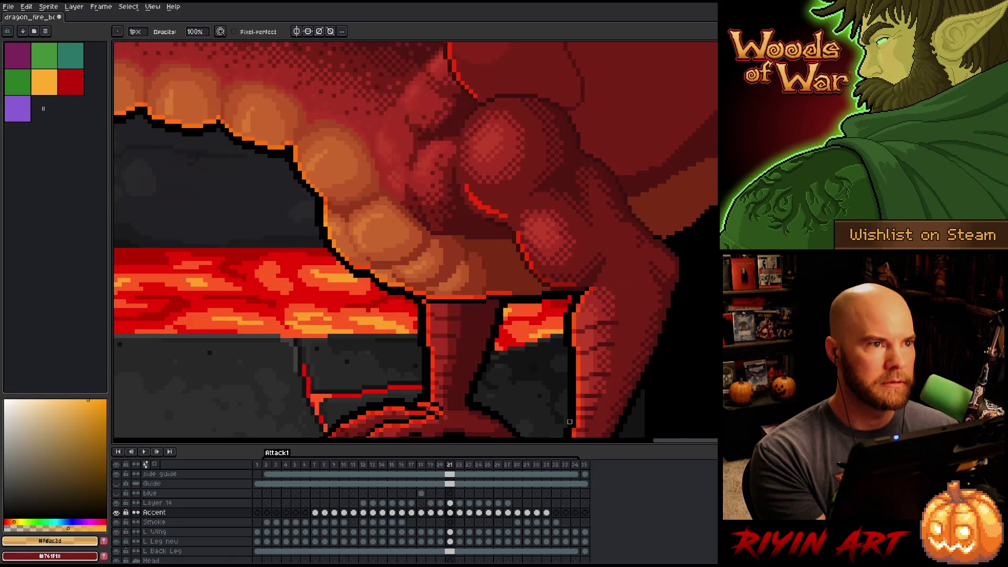
key(Right)
key(Right)
key(Right)
key(Left)
key(Left)
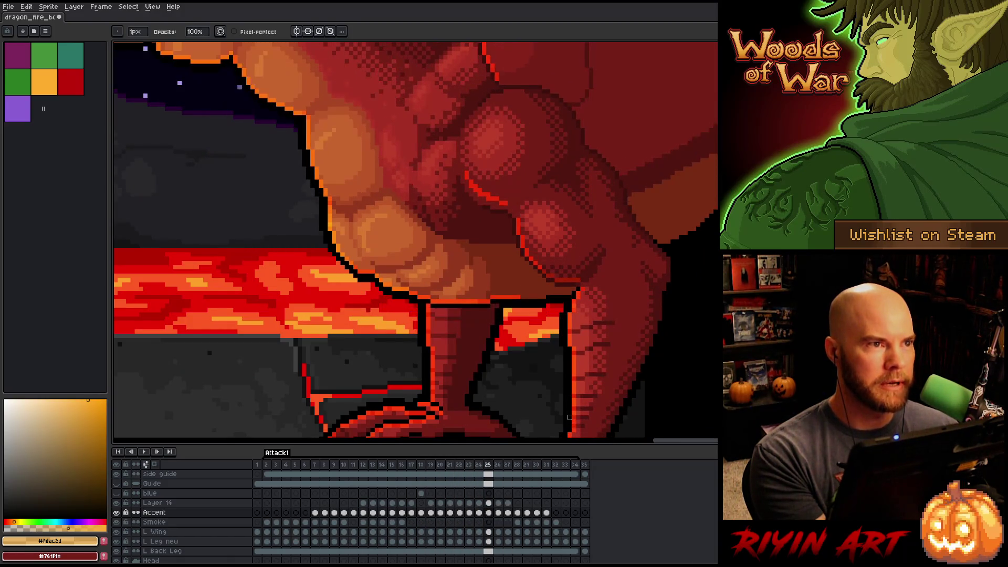
key(Left)
key(Left)
key(Left)
key(Left)
key(Left)
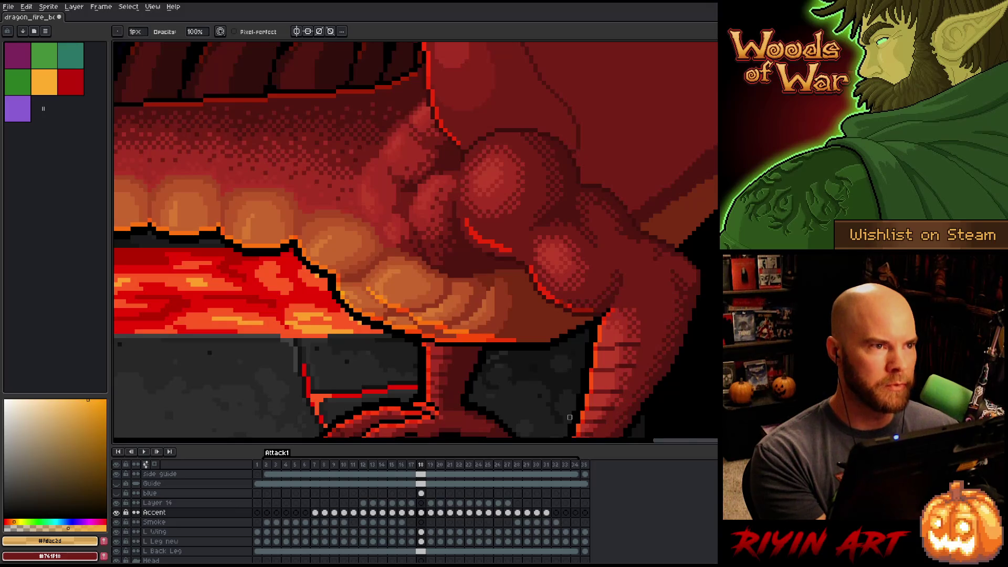
key(Right)
key(Left)
On frame 19, draw a short orange highlight on the belly rim and compare it with the neighbouring frame.
key(Right)
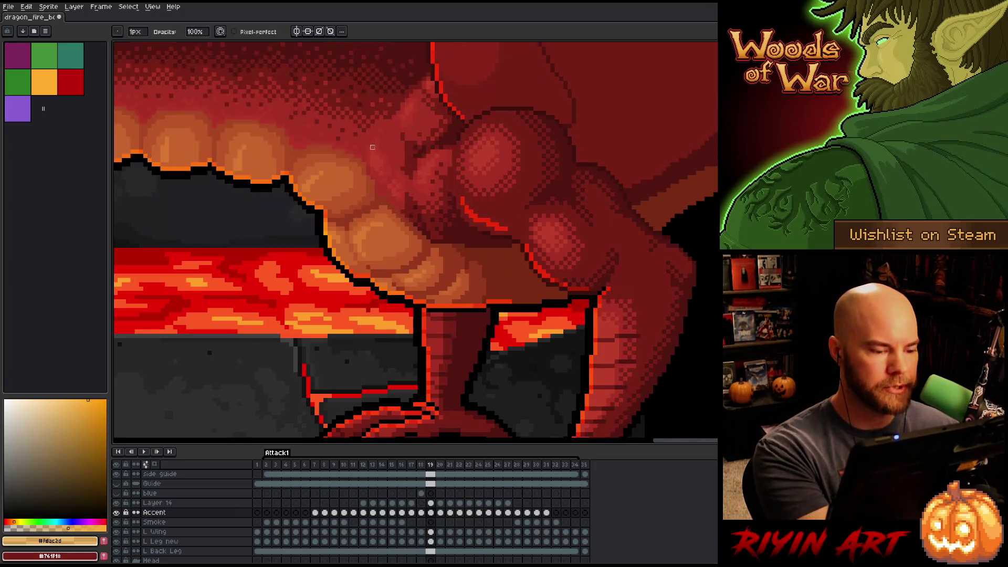
click(44, 81)
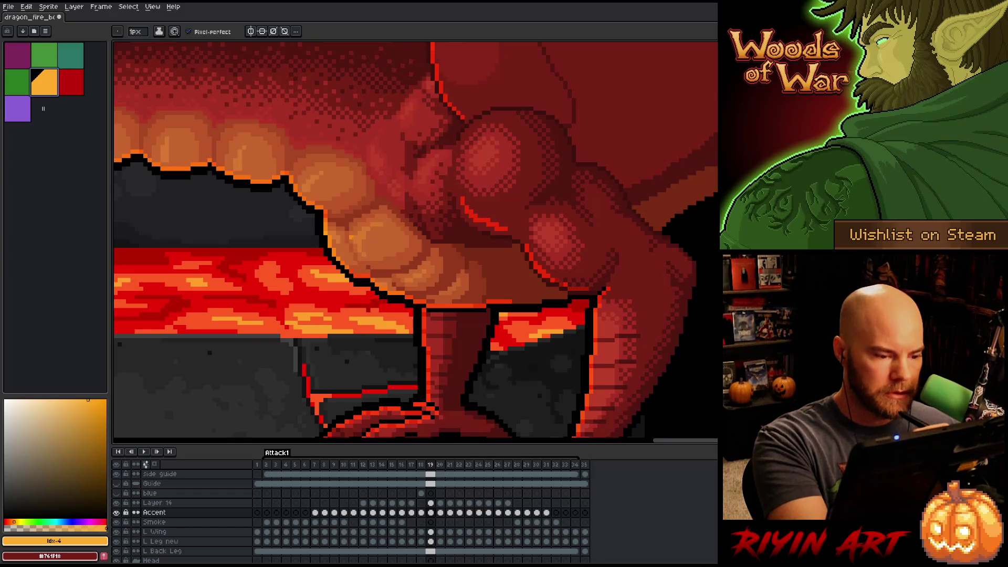
drag(359, 252, 374, 269)
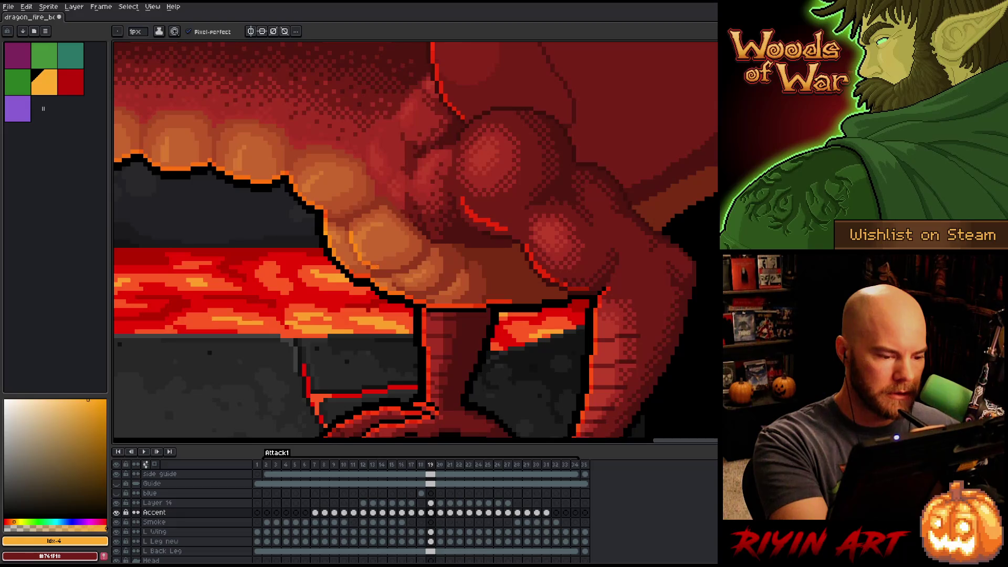
key(Right)
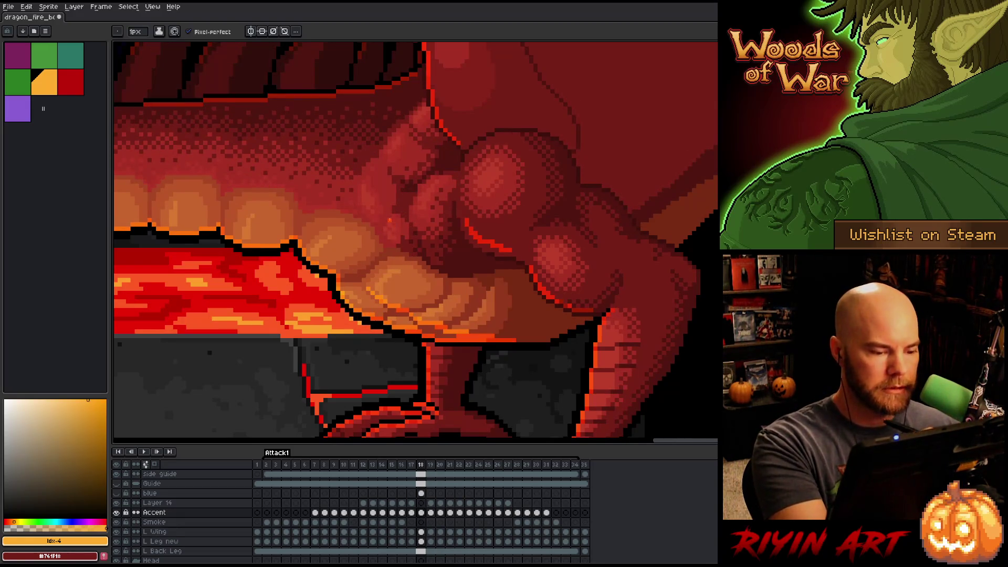
key(Left)
key(Right)
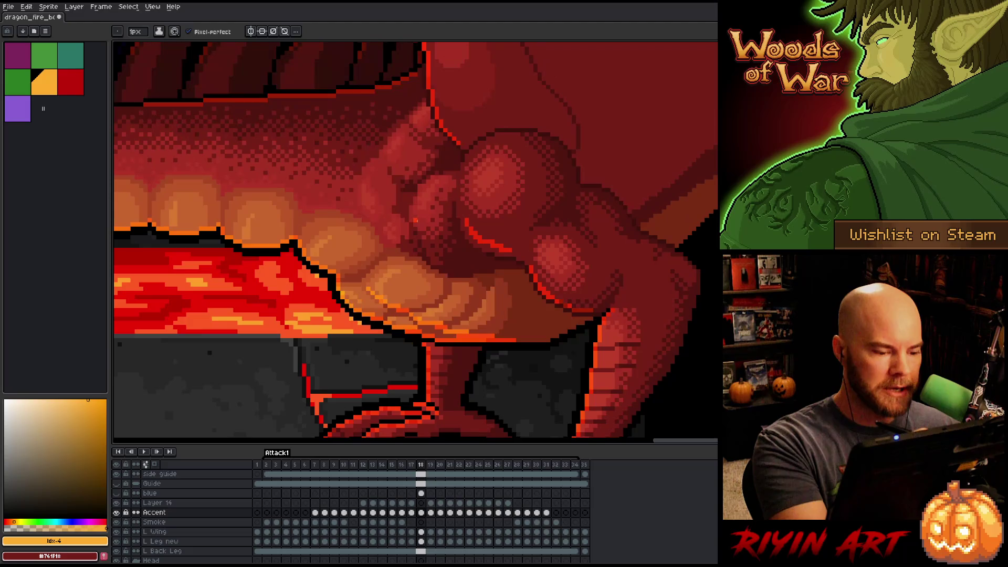
key(Left)
key(Left)
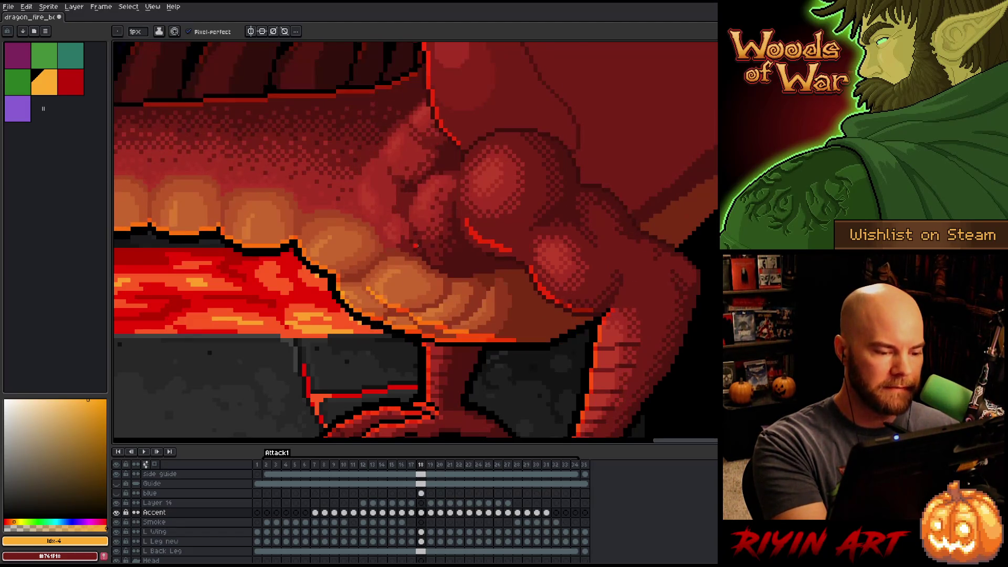
Compare frame 18's claw pose and belly rim against frame 19.
key(Right)
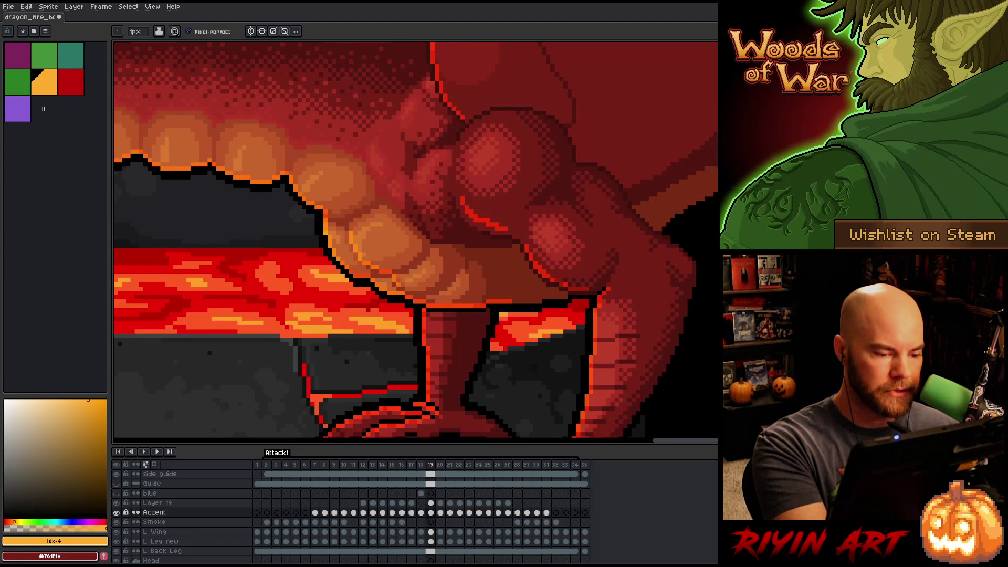
key(Left)
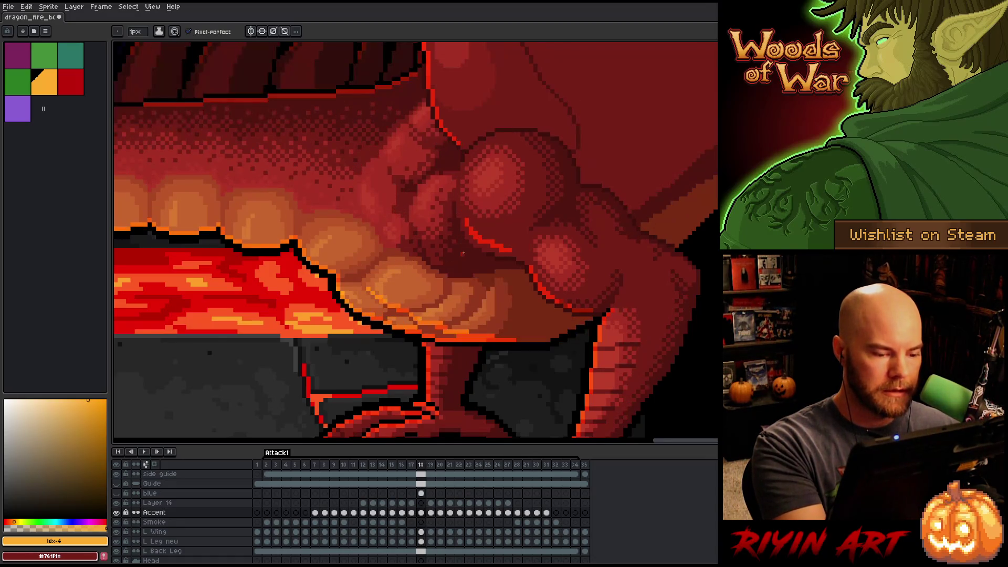
key(Right)
key(Left)
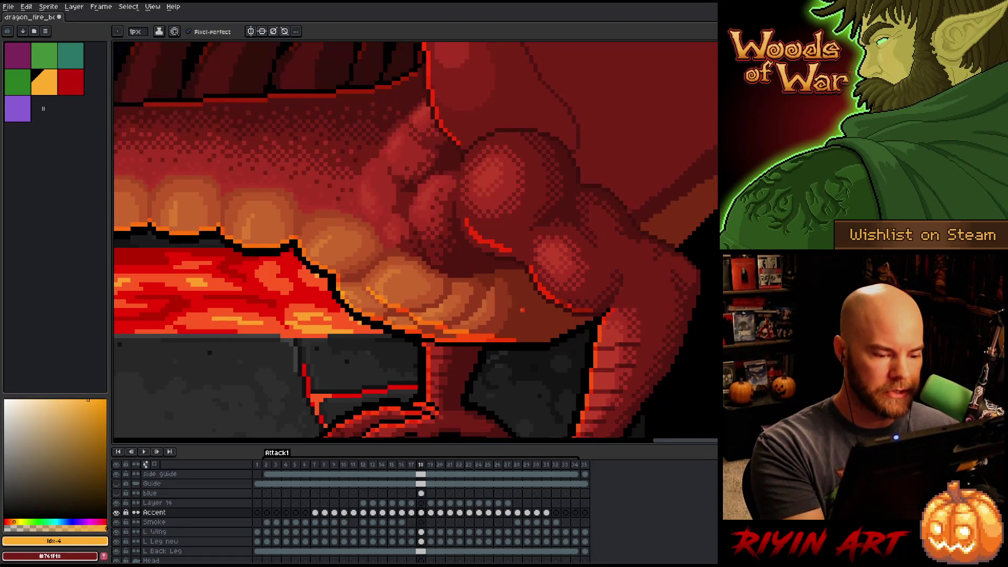
key(Right)
key(Left)
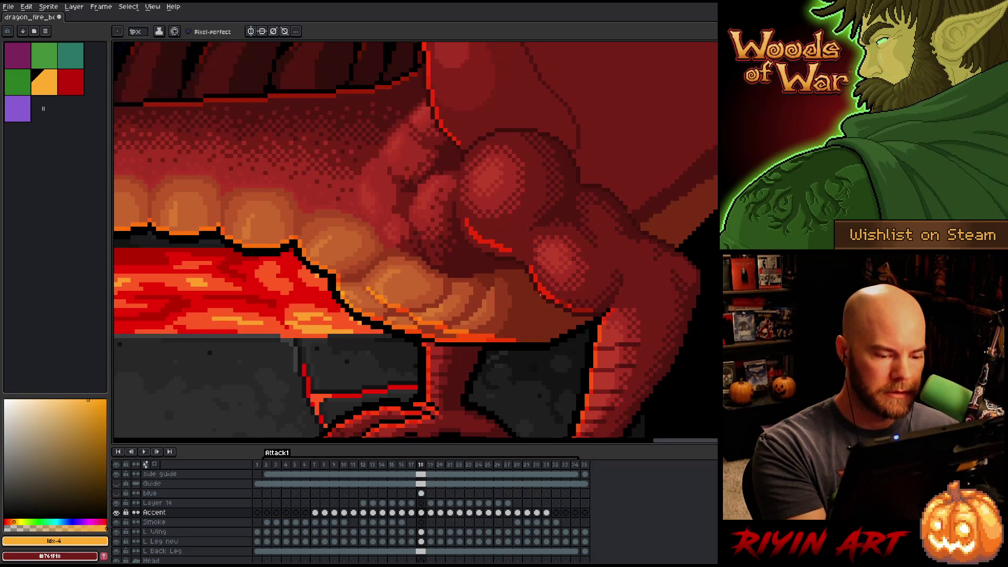
key(Right)
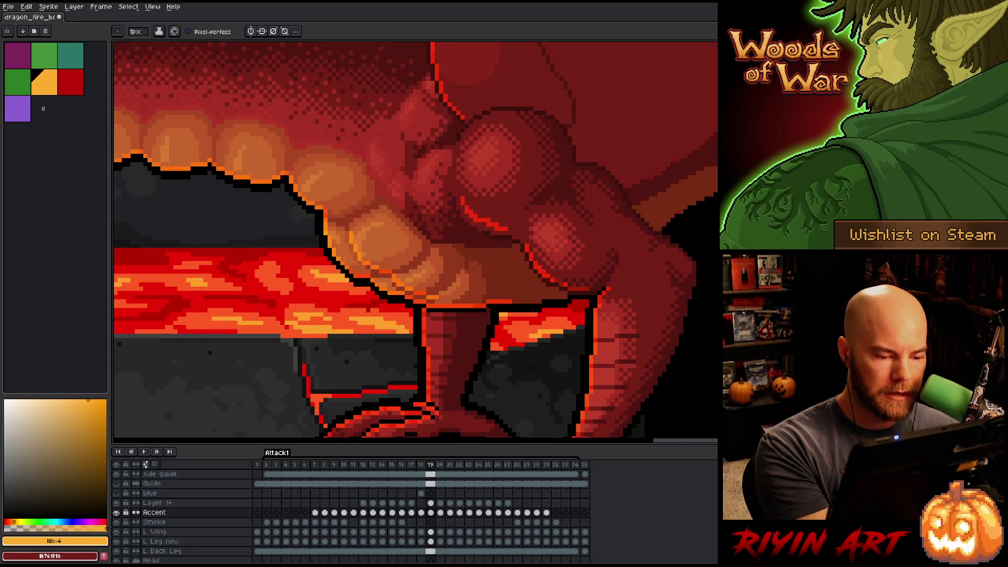
key(Left)
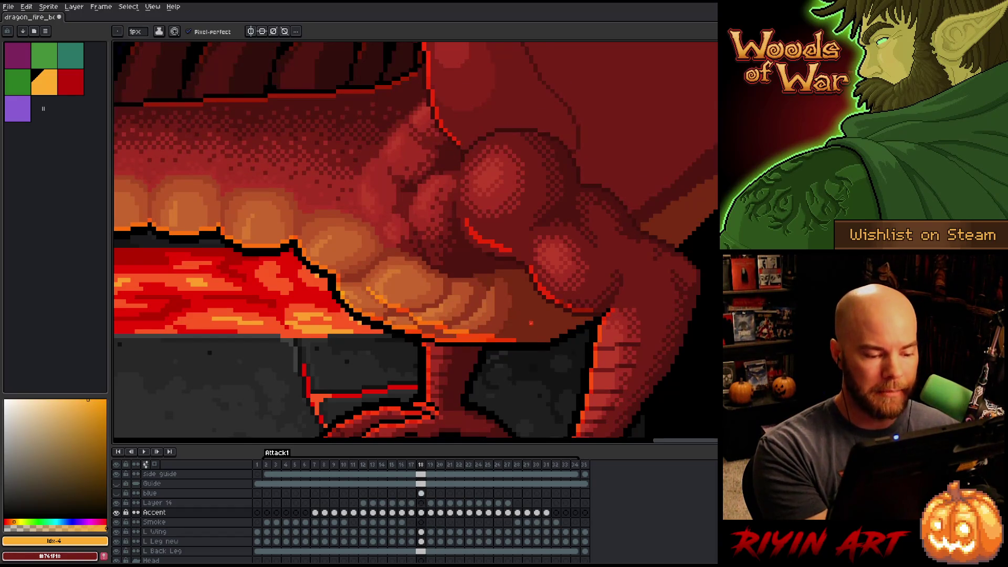
key(Right)
key(Left)
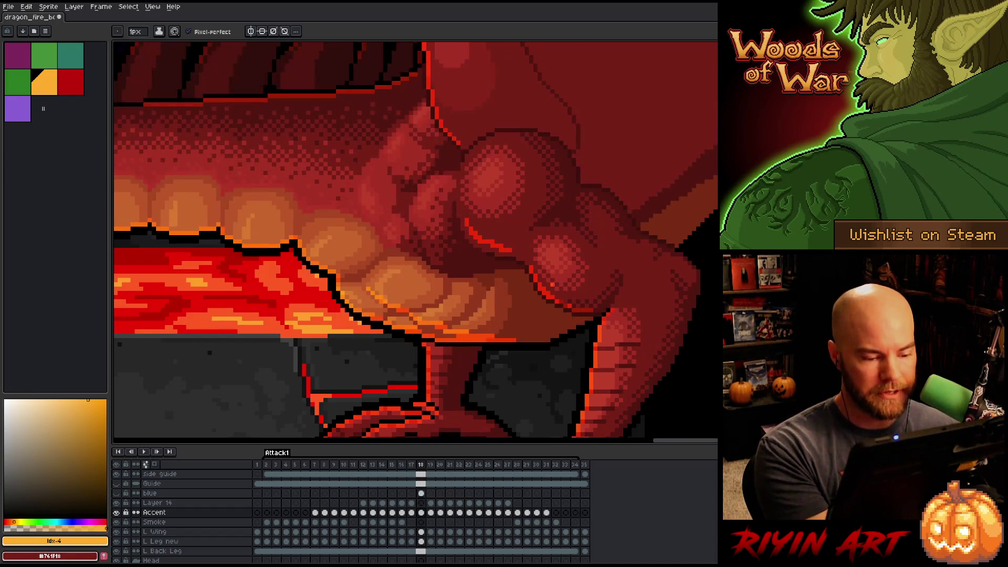
Flip repeatedly between frames 18 and 19 to check the motion.
key(Right)
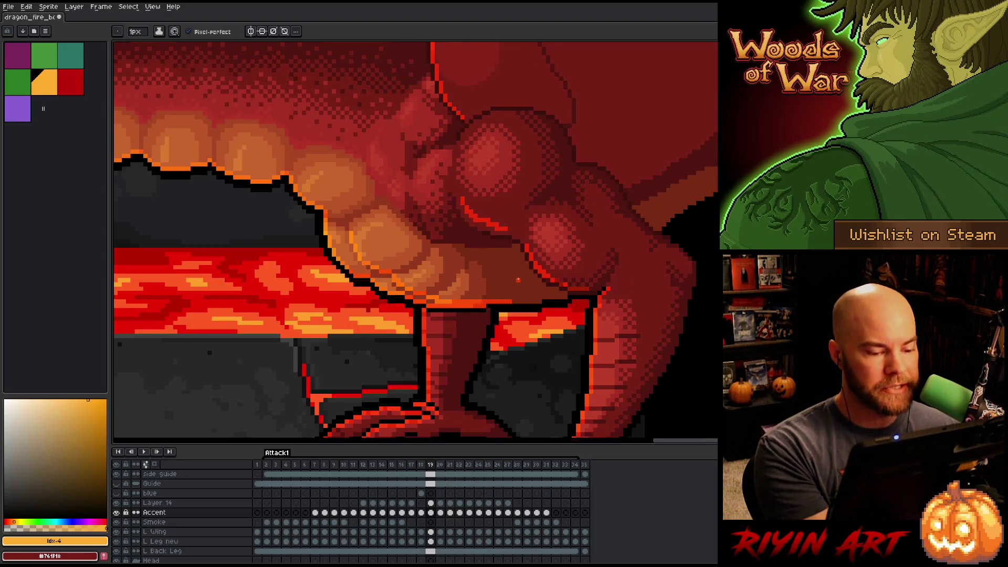
key(Left)
key(Right)
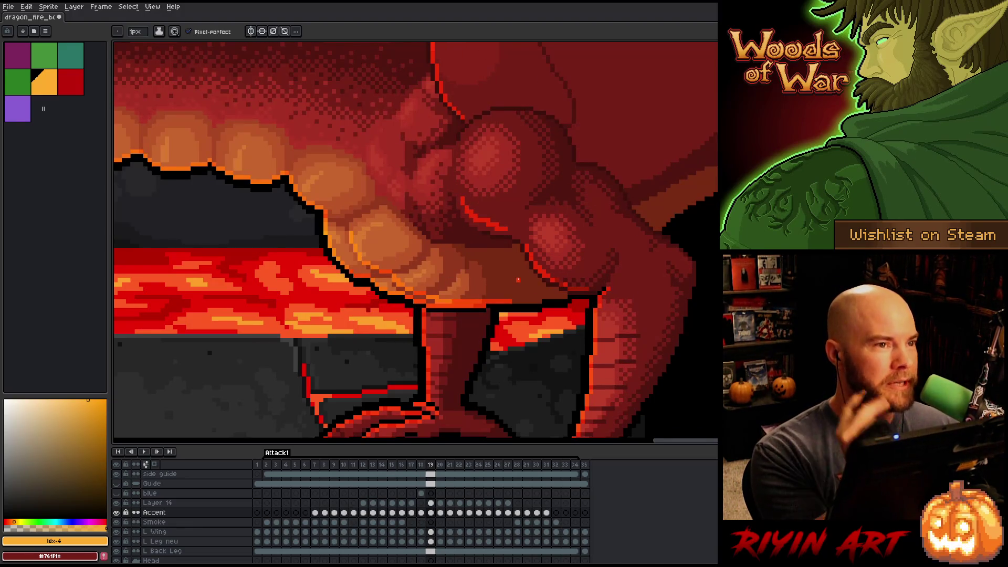
key(Left)
key(Right)
key(Left)
key(Right)
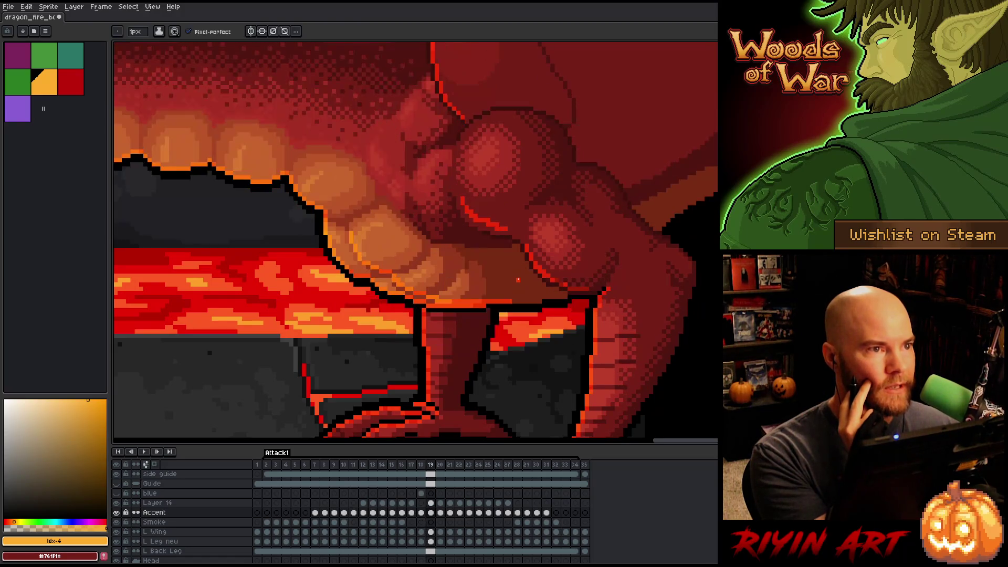
key(Left)
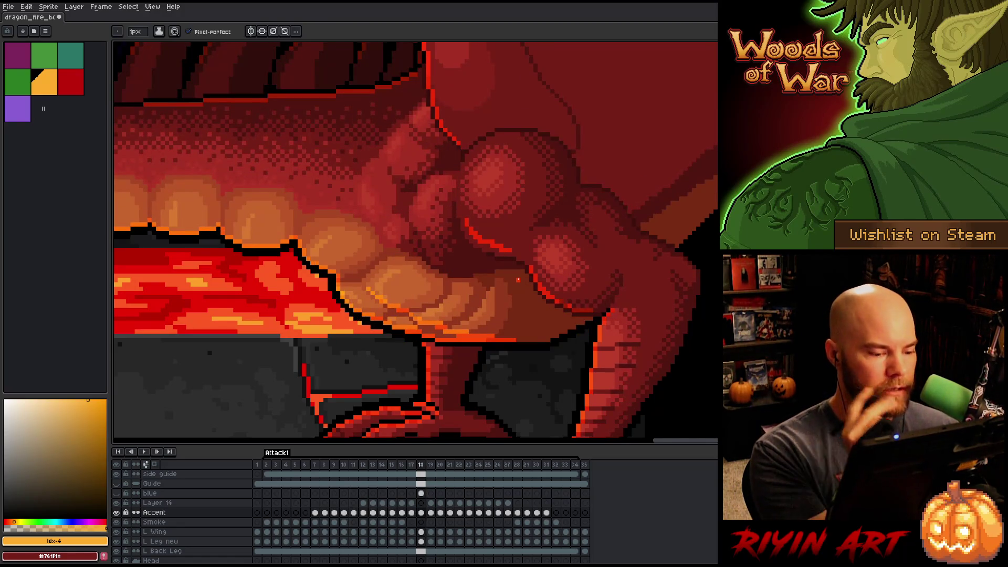
Select the Pencil, recheck frame 19's belly rim against frame 18, and advance to frame 20.
key(b)
key(Right)
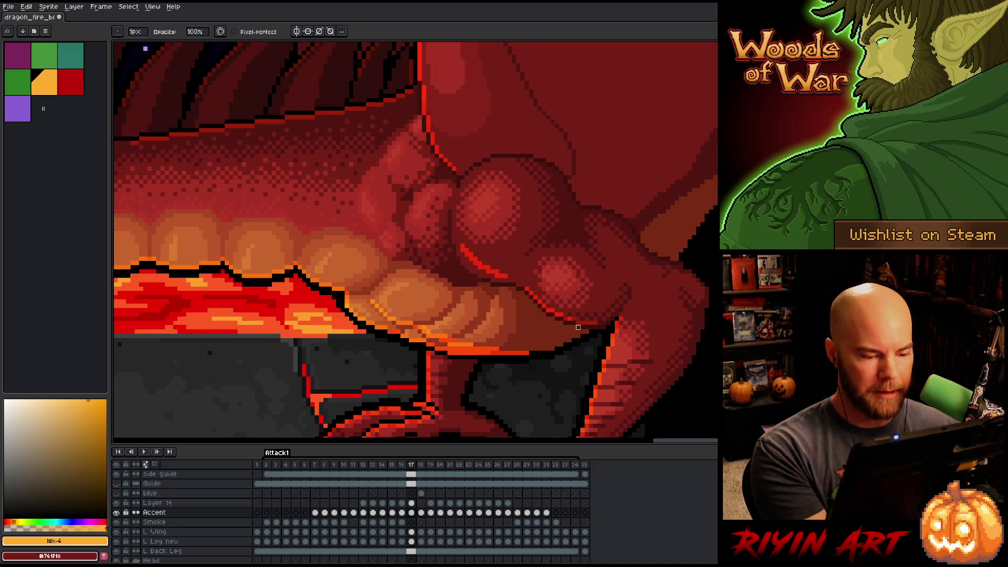
key(Left)
key(Right)
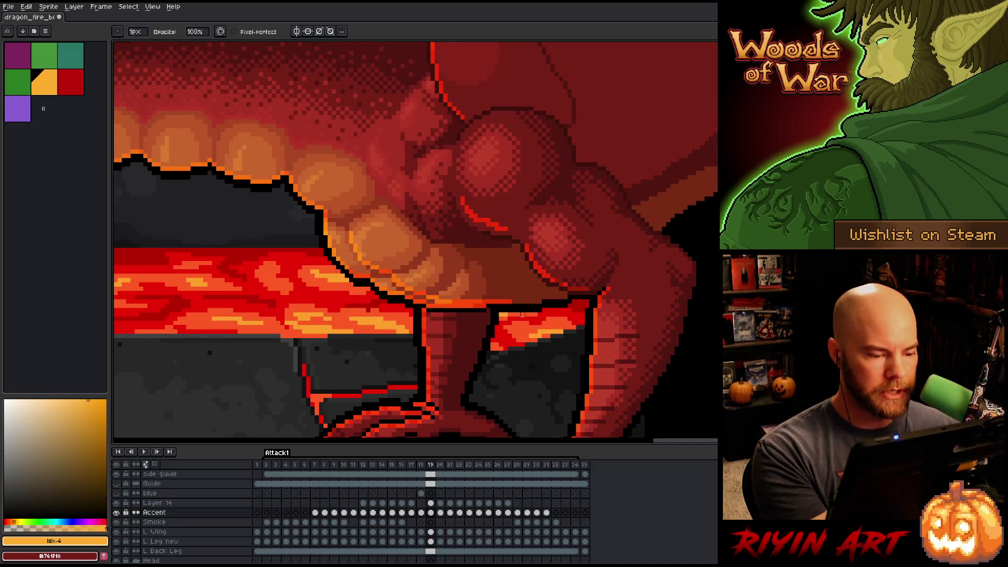
key(Left)
key(Right)
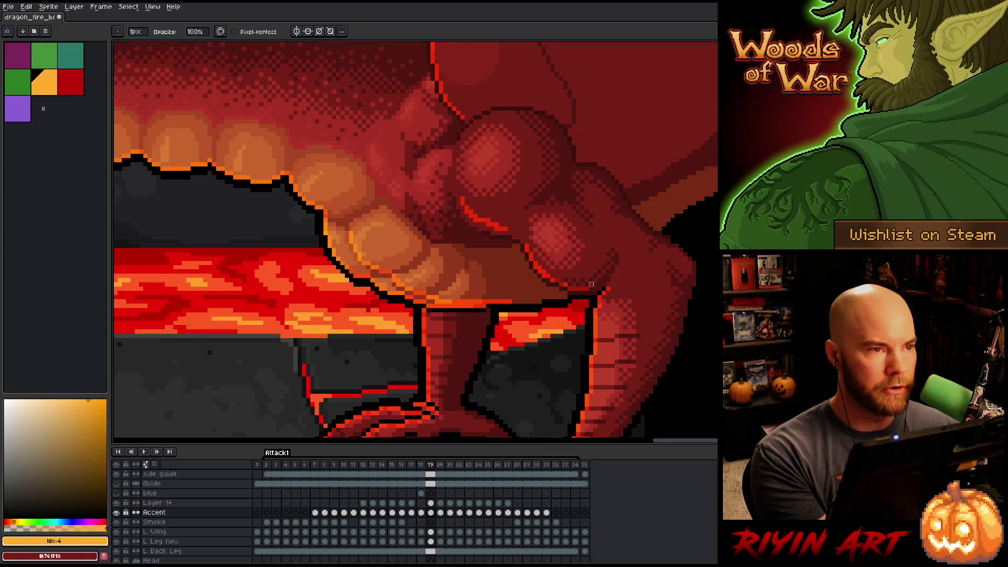
key(Left)
key(Right)
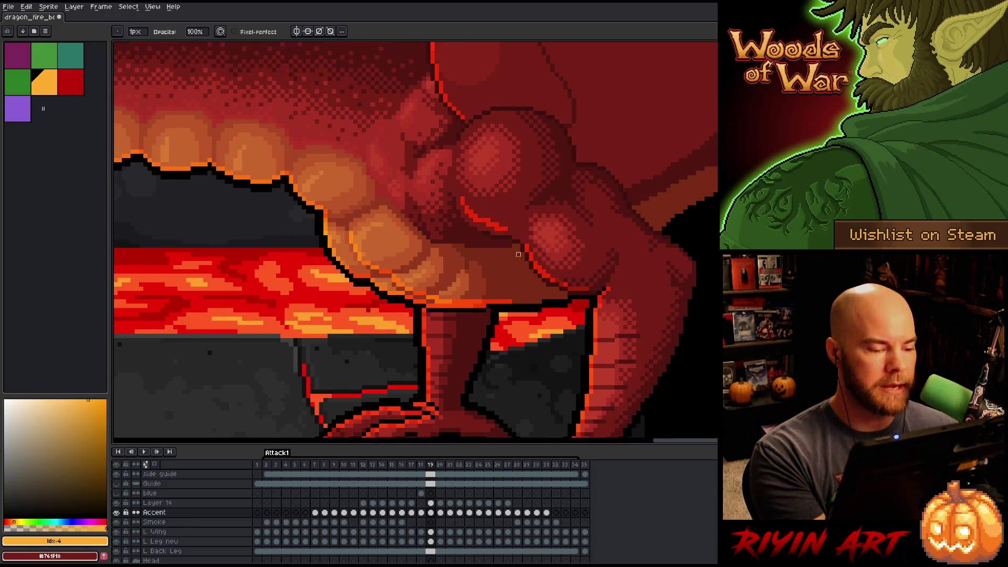
key(Right)
key(e)
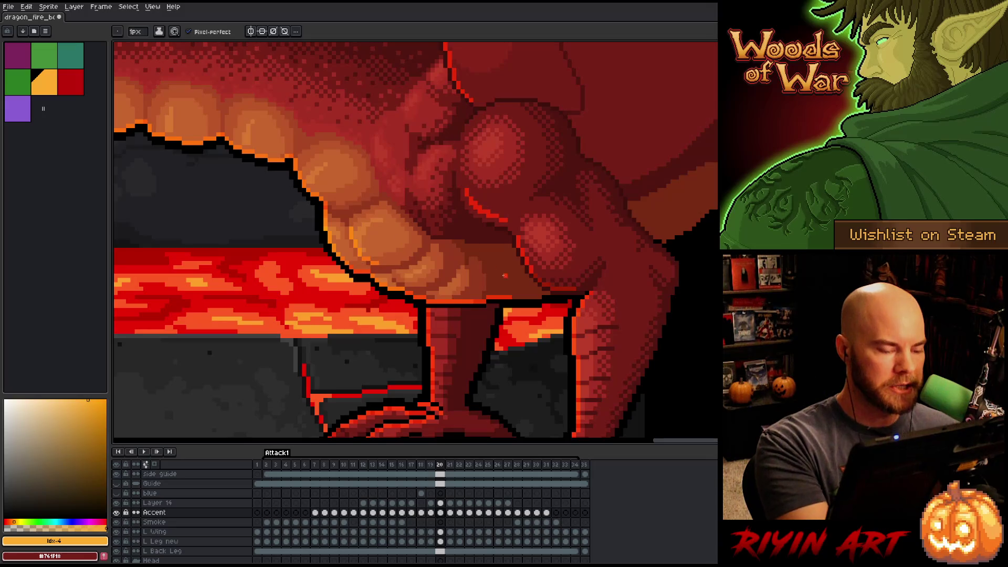
Compare the dragon's pose in frame 20 against frame 19.
key(Left)
key(Right)
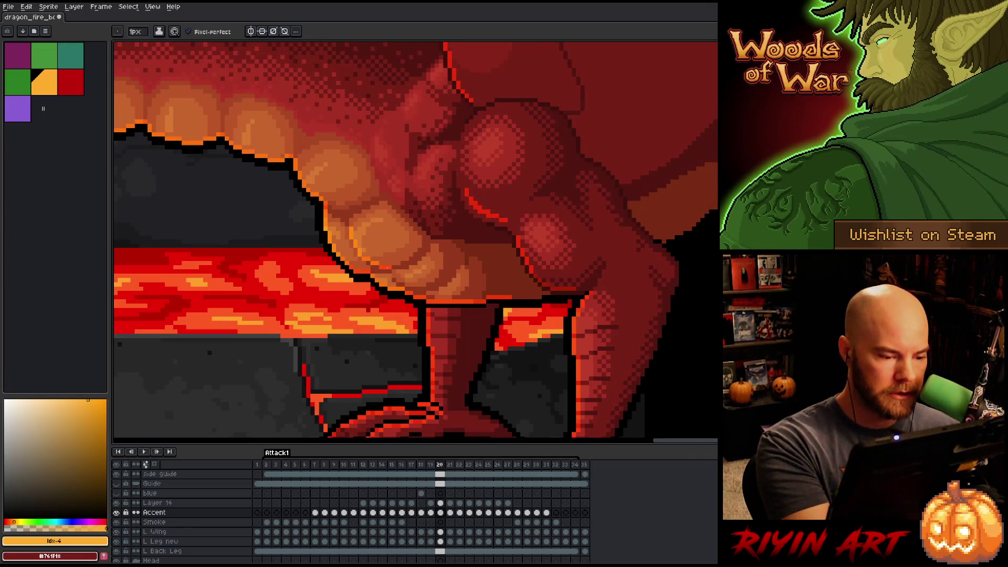
key(Left)
key(Right)
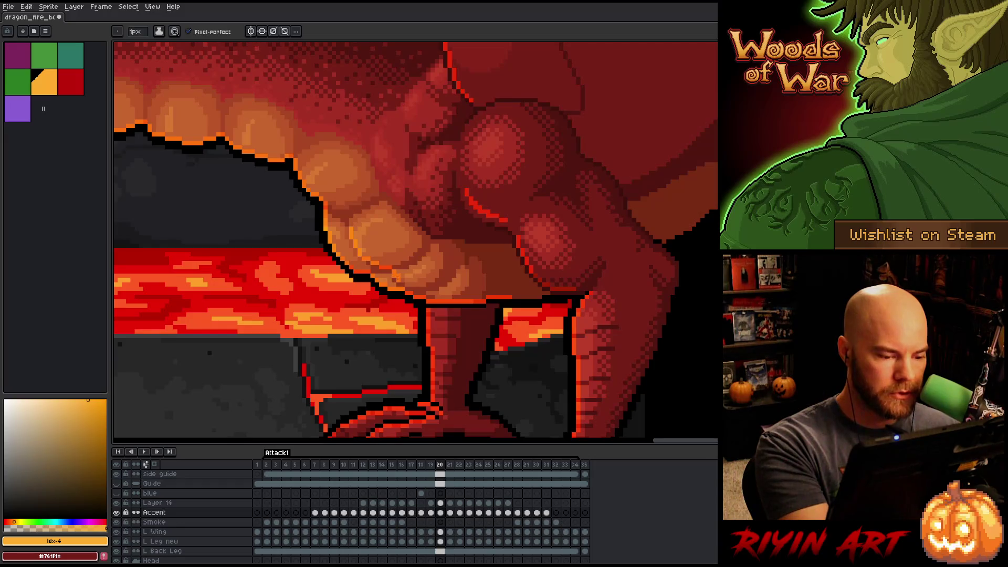
key(Left)
key(Right)
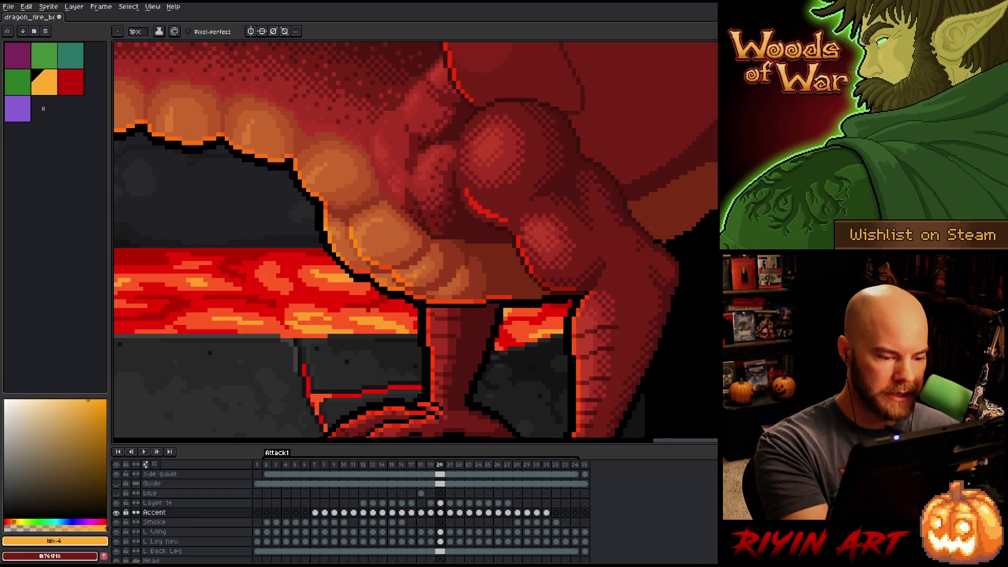
key(Left)
key(Right)
Toggle frames 19 and 20 again to compare the orange highlights and motion.
key(Left)
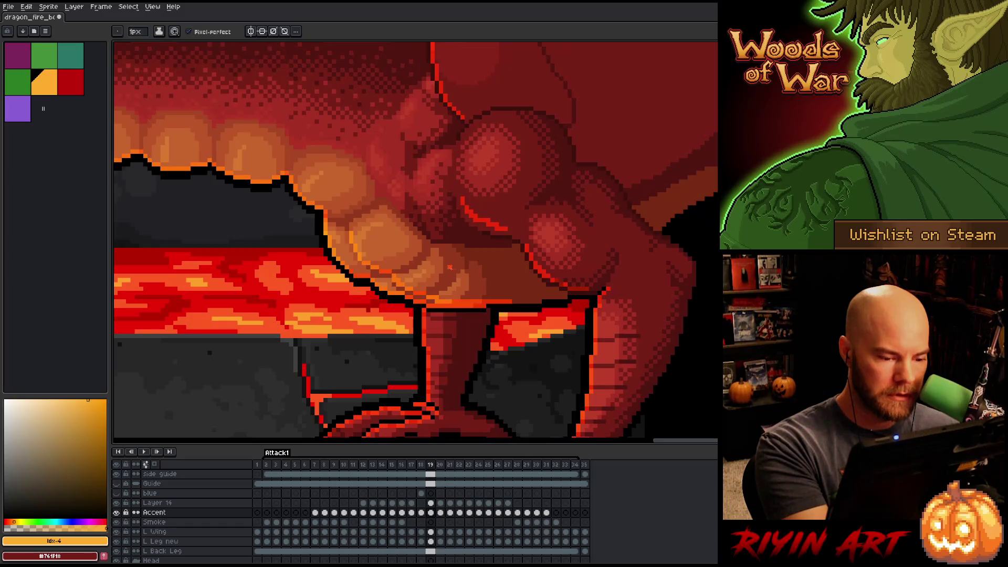
key(Right)
key(Left)
key(Right)
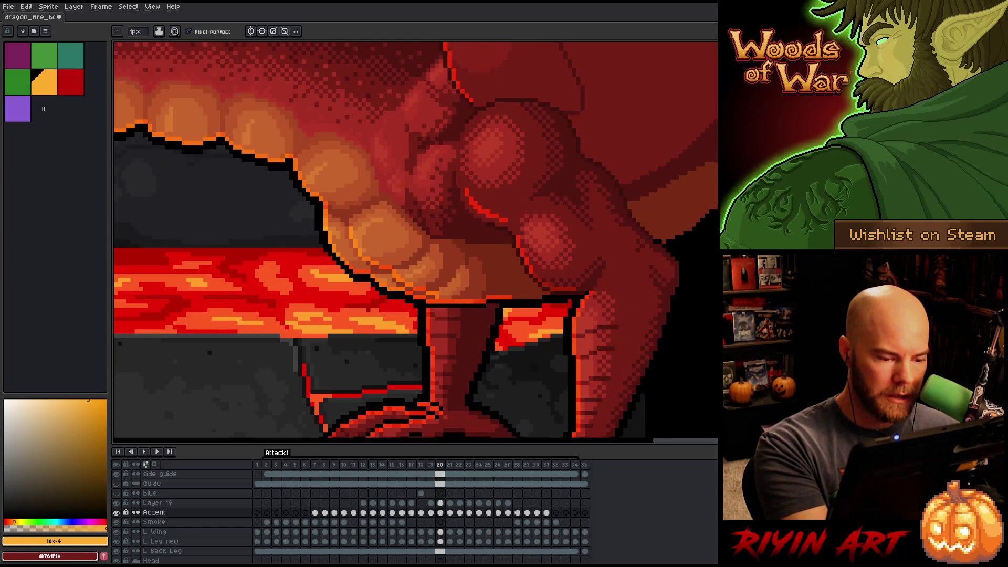
key(Left)
key(Right)
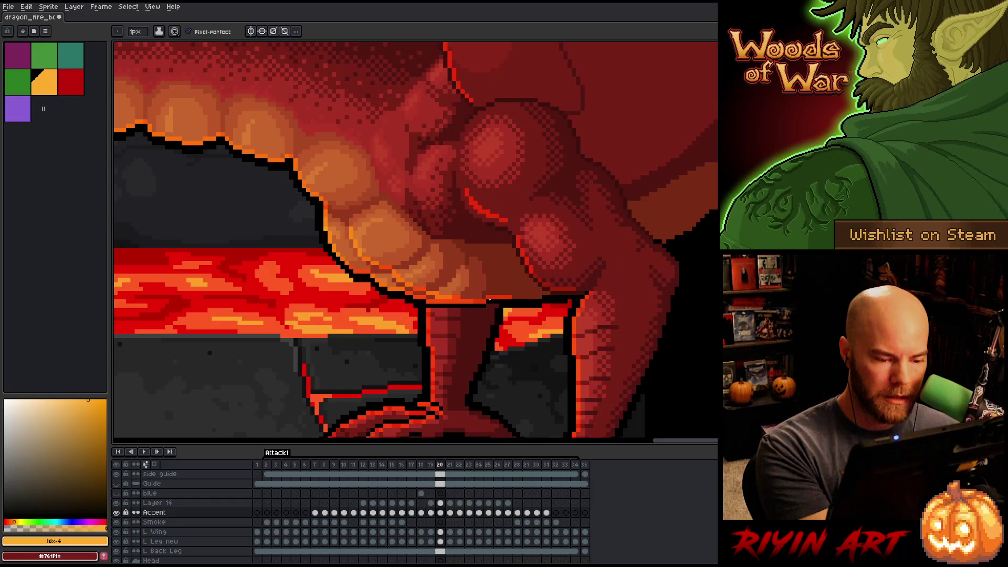
key(Left)
key(Right)
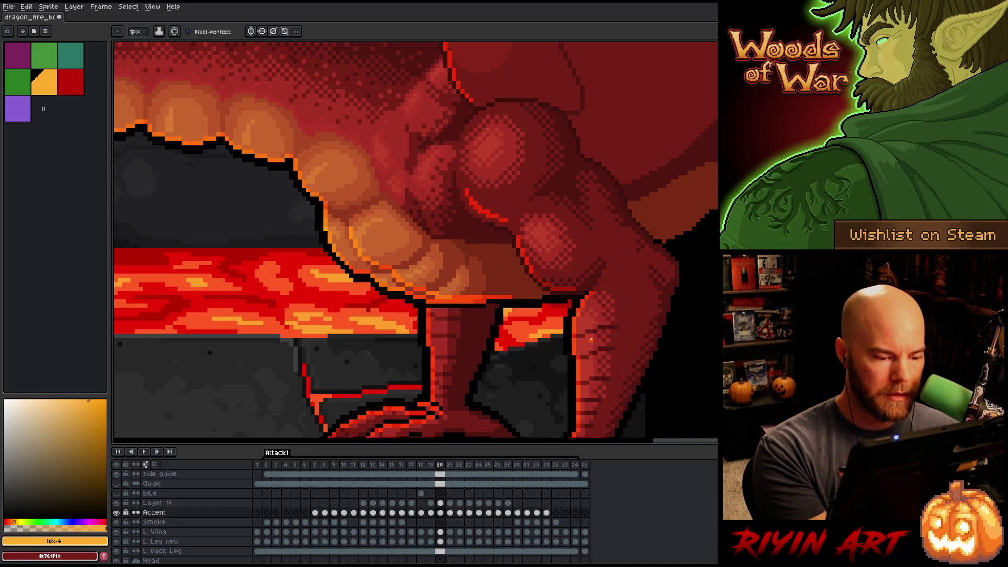
key(Left)
key(Right)
key(Left)
key(Right)
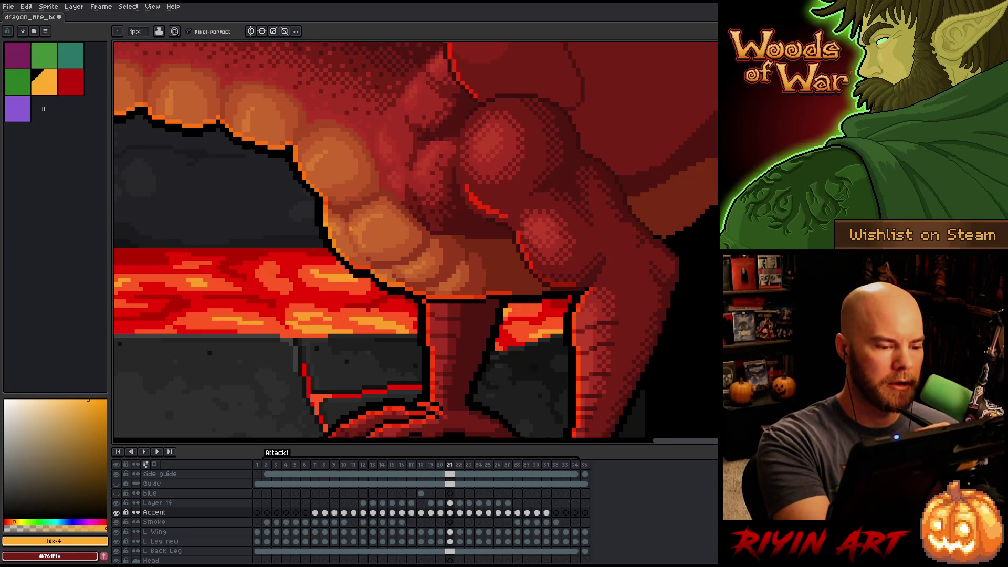
Paint a small orange highlight stroke on frame 21 and compare it with frame 20.
drag(351, 224, 351, 234)
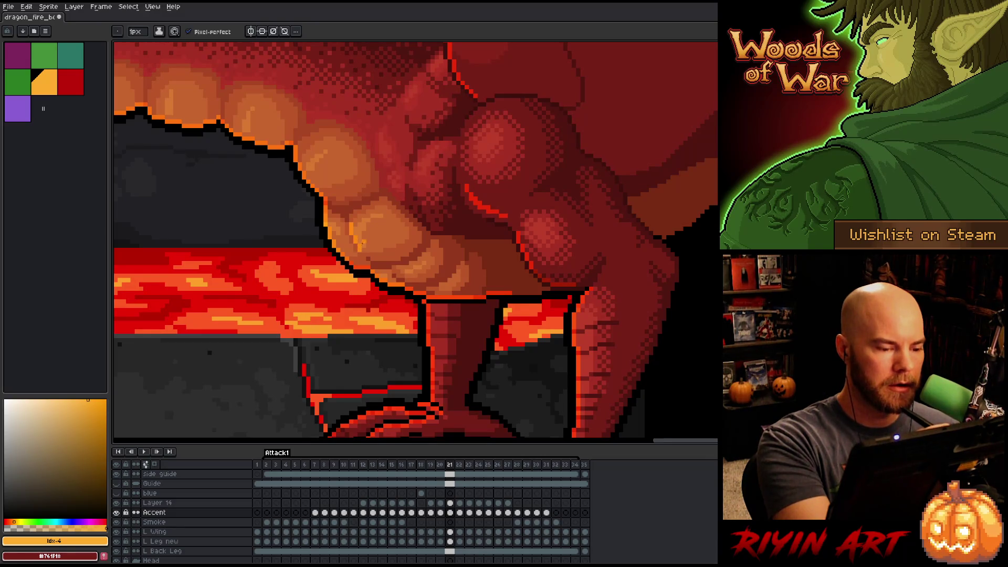
key(Right)
key(Left)
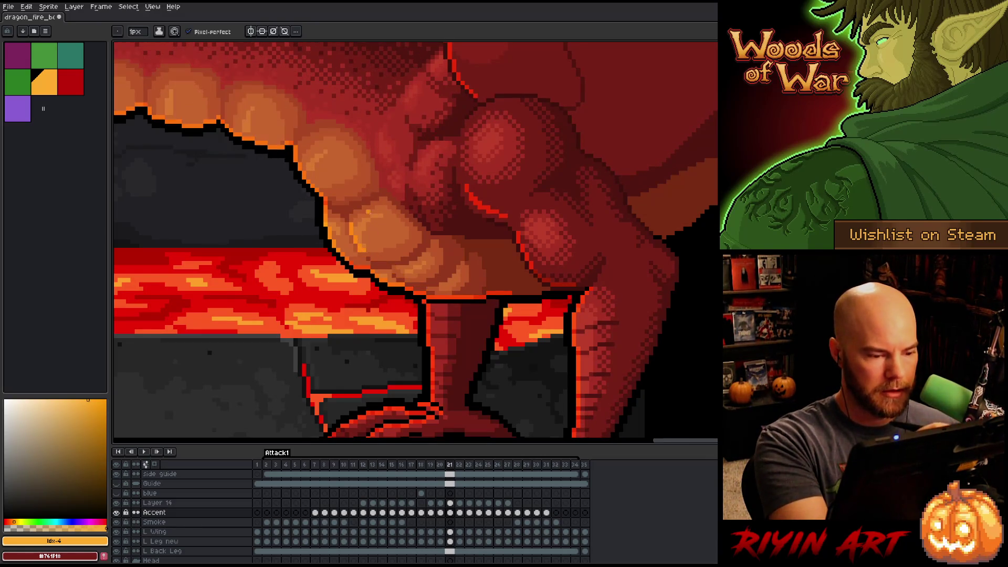
key(Left)
key(Right)
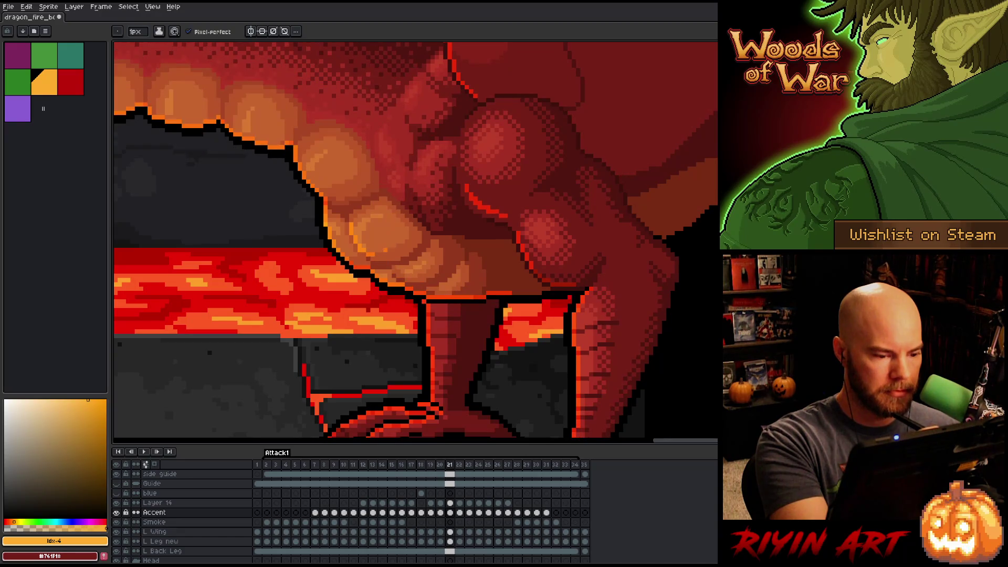
key(Left)
key(Right)
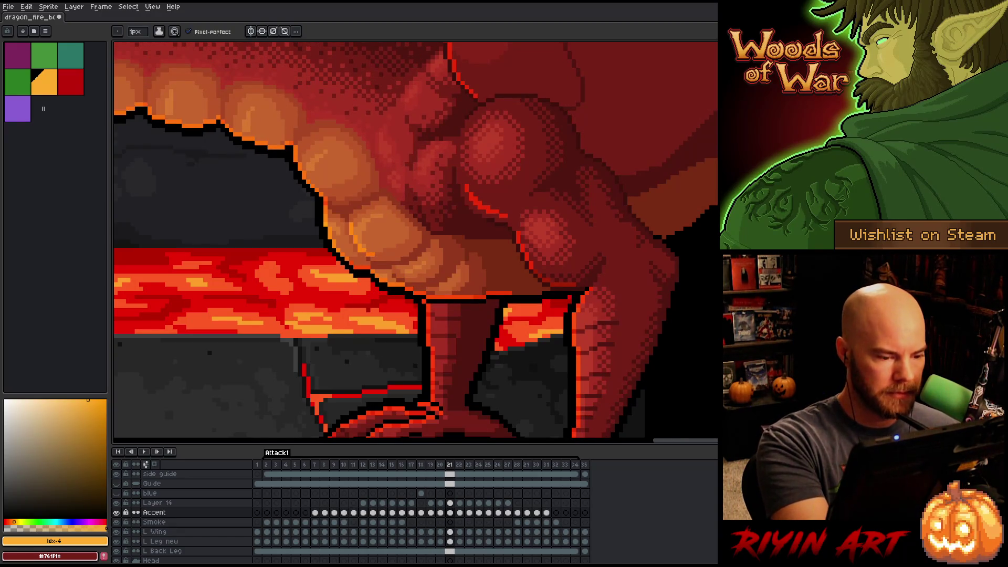
Flip through neighbouring frames to check the highlights, switching between Eraser and Pencil.
key(e)
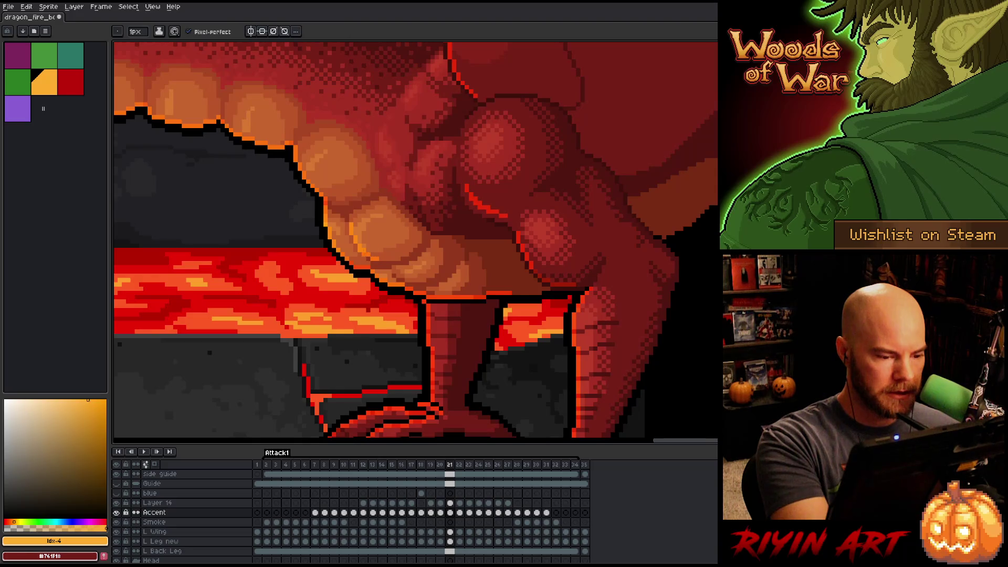
key(comma)
key(period)
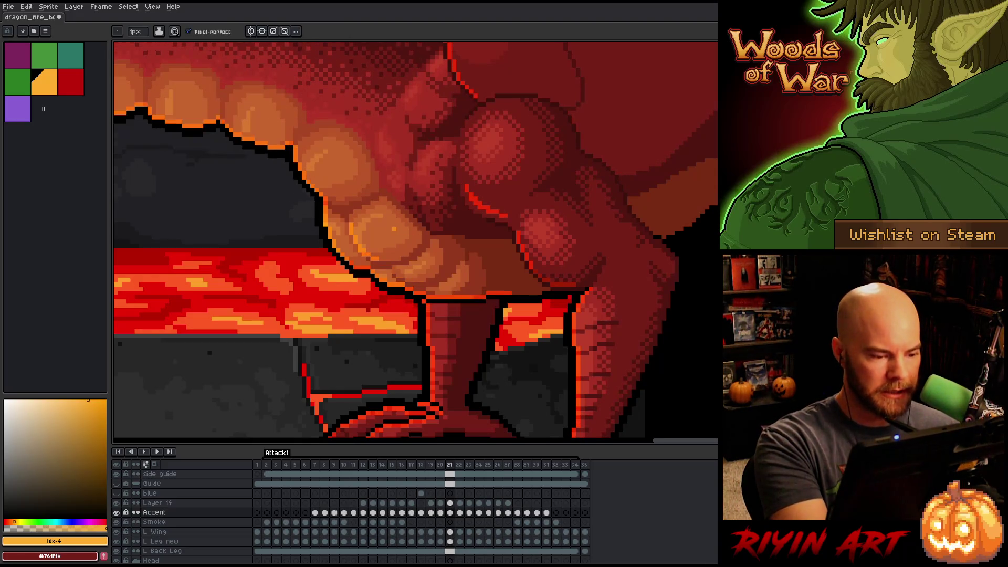
key(period)
key(period)
key(comma)
key(comma)
key(comma)
key(period)
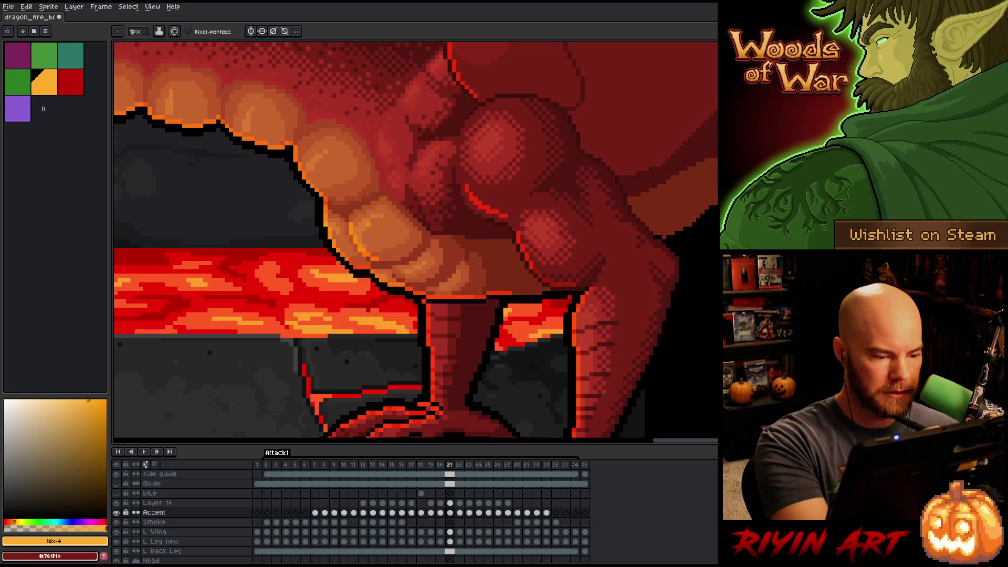
key(b)
key(e)
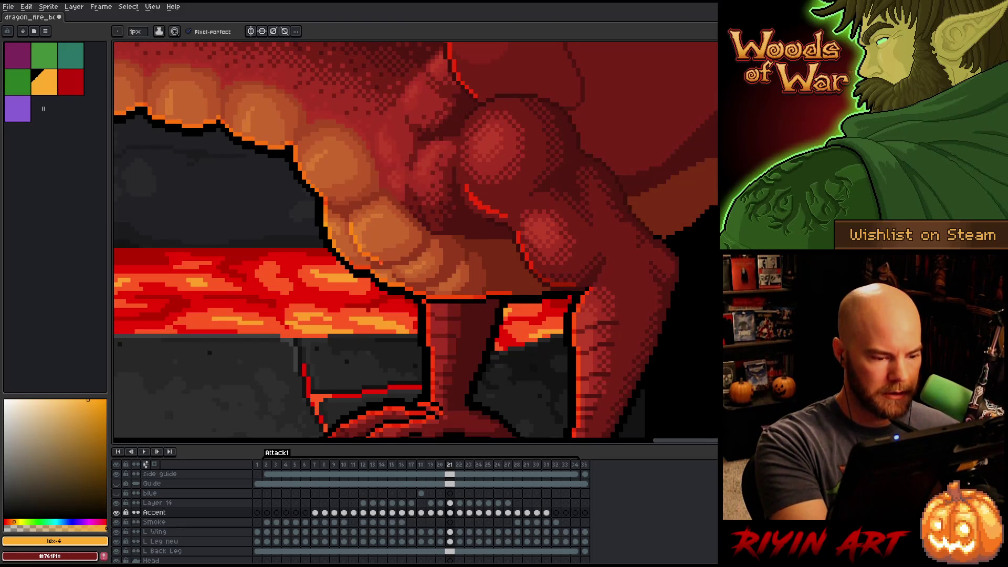
Toggle between frames 20 and 21 to preview the animation's motion.
key(period)
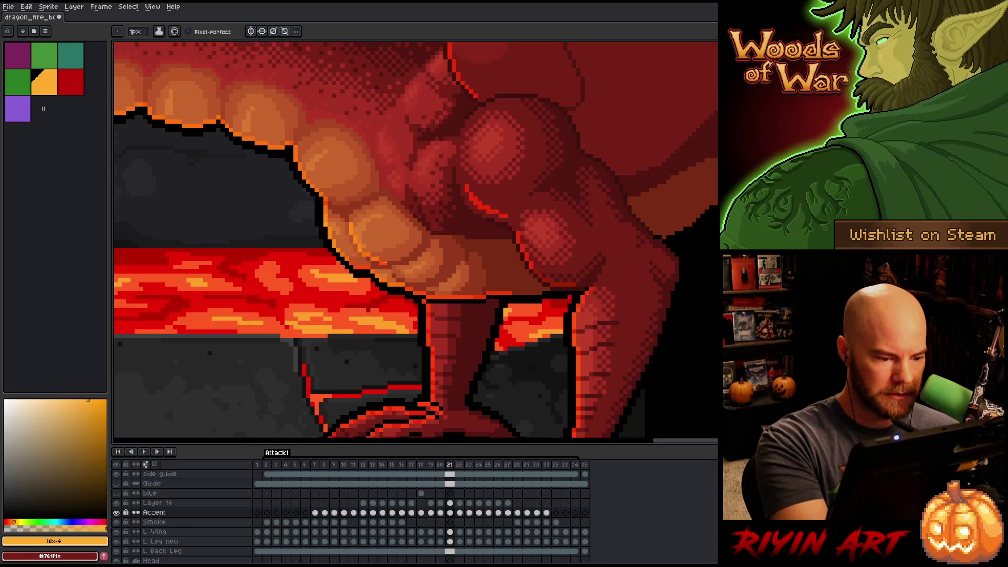
key(comma)
key(comma)
key(period)
key(comma)
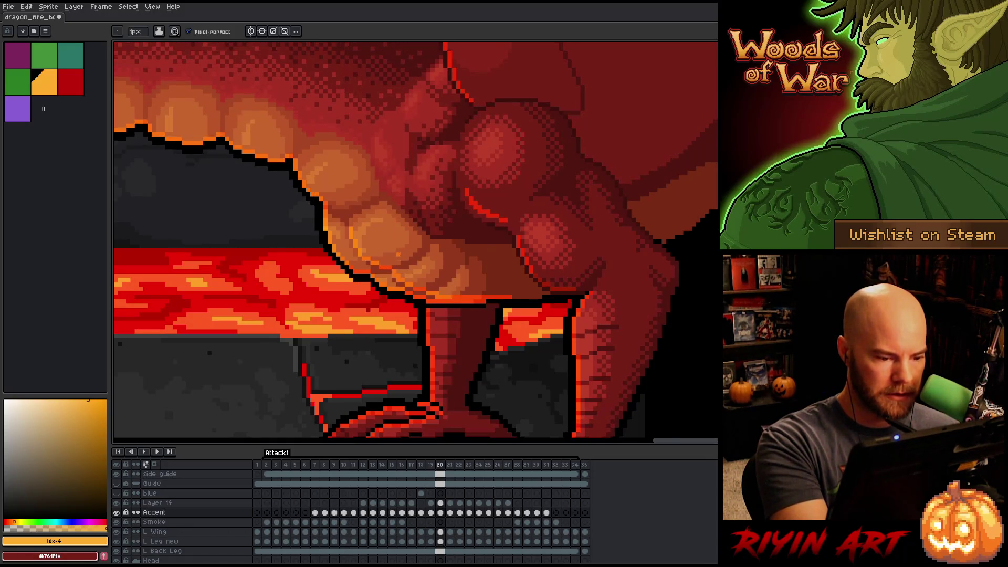
key(period)
key(comma)
key(comma)
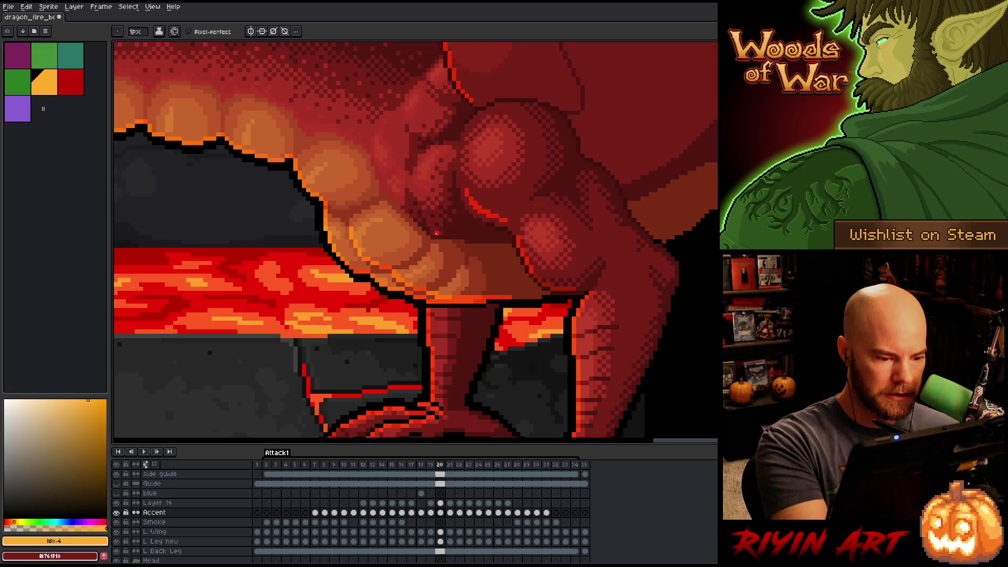
key(period)
key(period)
key(comma)
key(comma)
key(period)
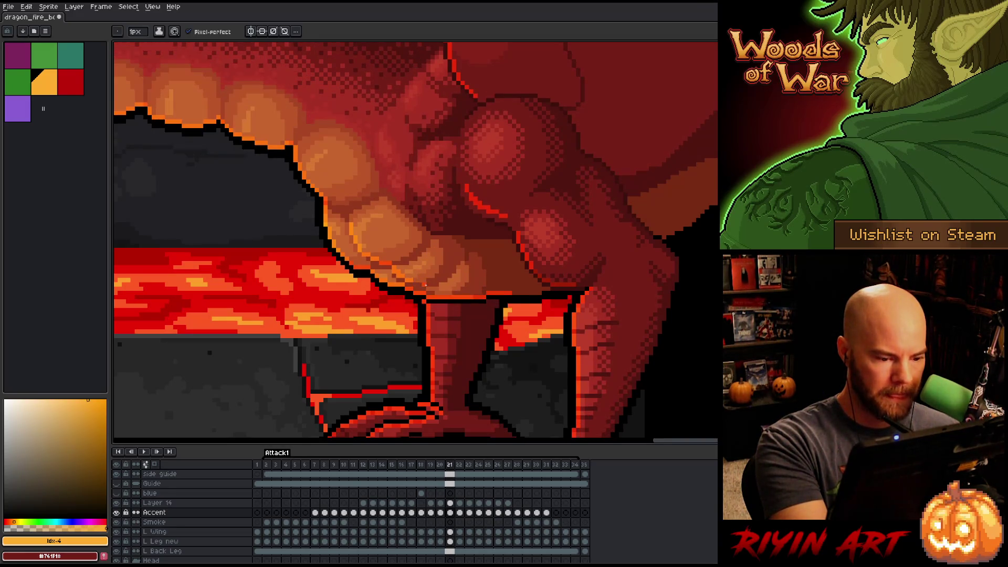
key(period)
key(comma)
key(period)
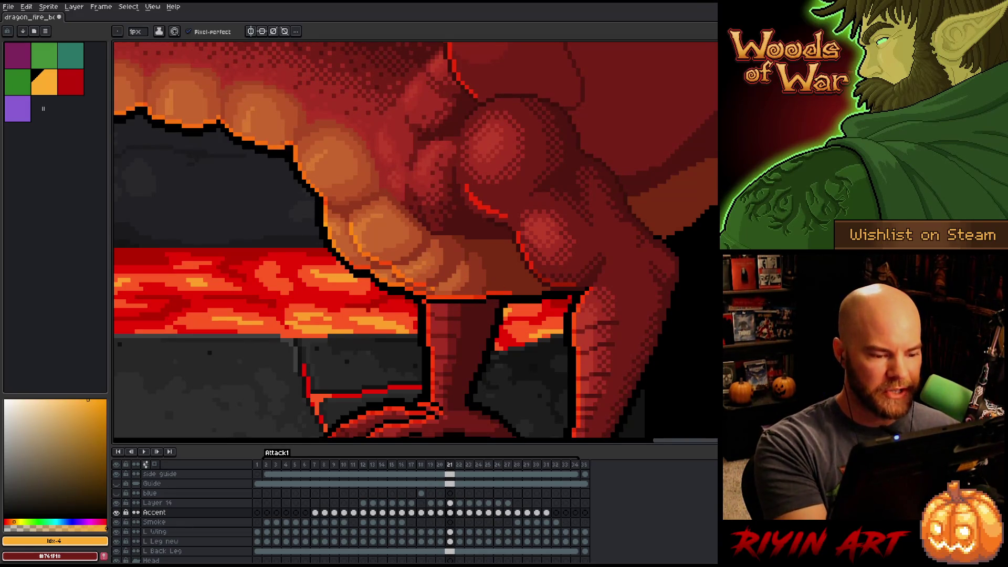
key(comma)
key(period)
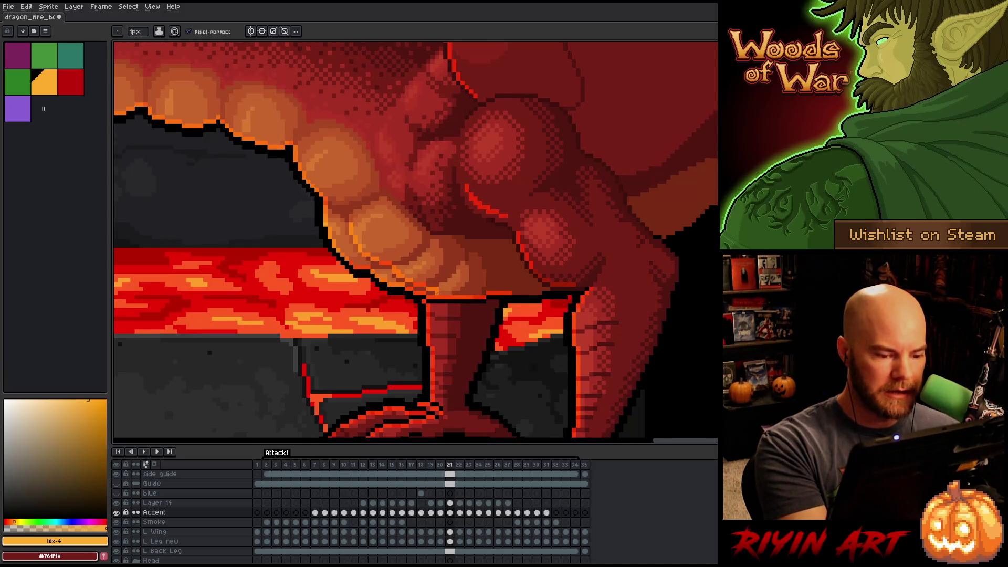
Paint an orange highlight along the belly's lower edge and preview it against neighbouring frames.
drag(438, 292, 483, 293)
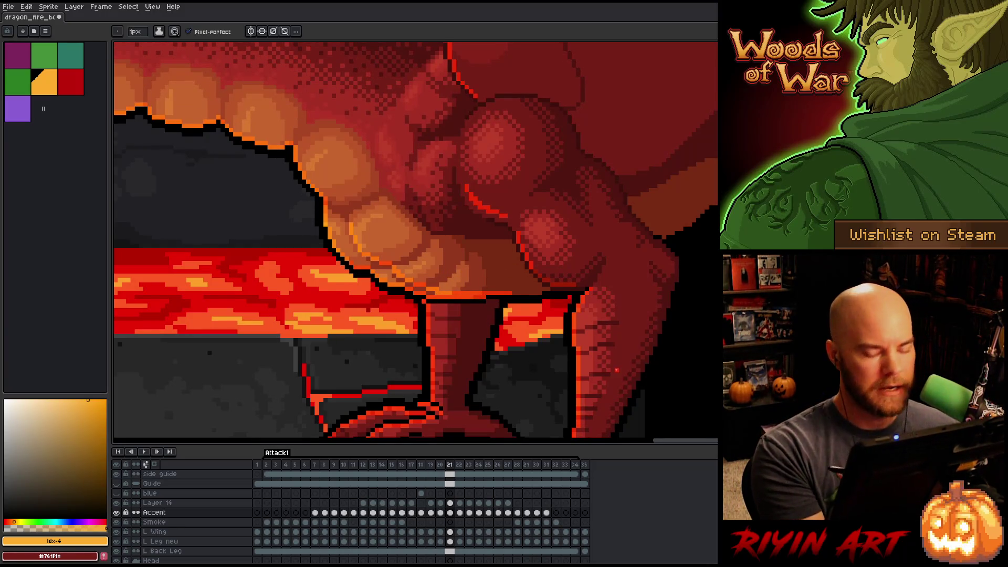
key(comma)
key(comma)
key(period)
key(period)
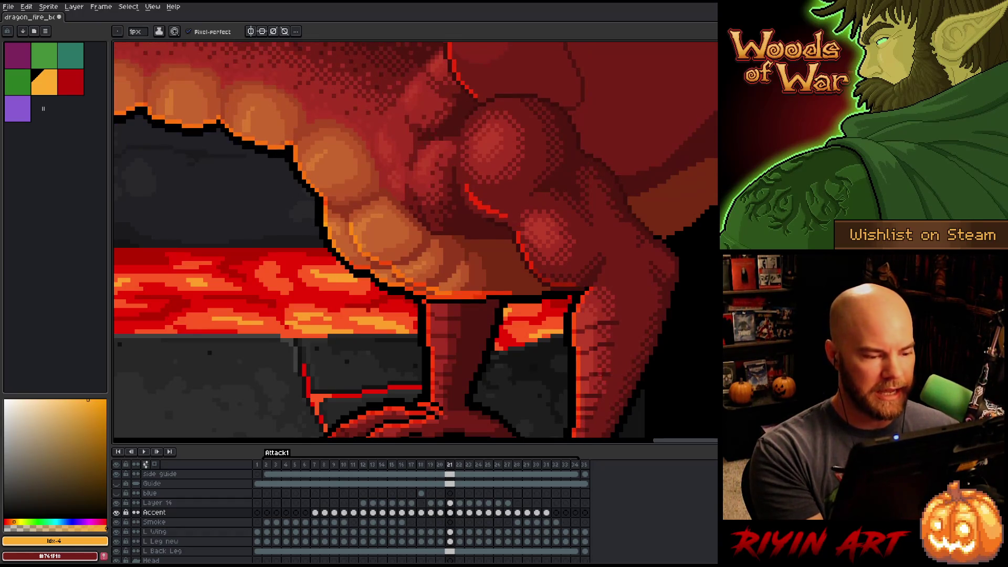
key(period)
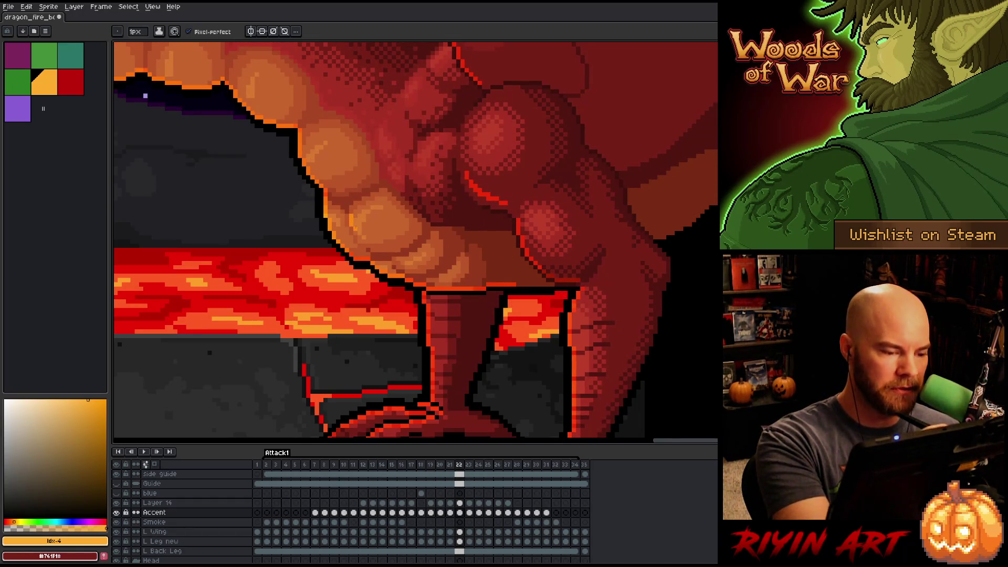
Extend the orange belly highlight on frame 22 and compare it against frame 21.
drag(356, 231, 364, 242)
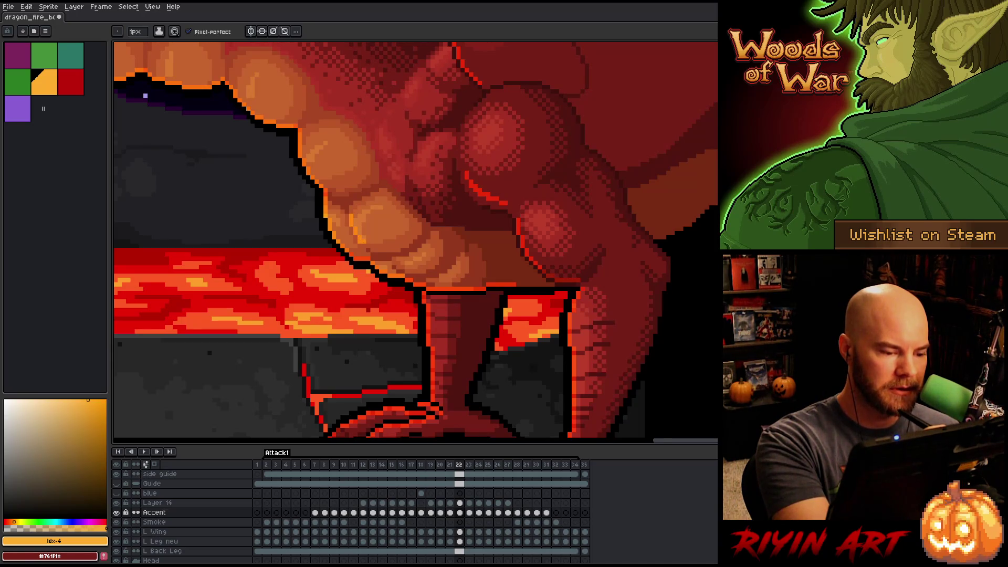
key(comma)
key(period)
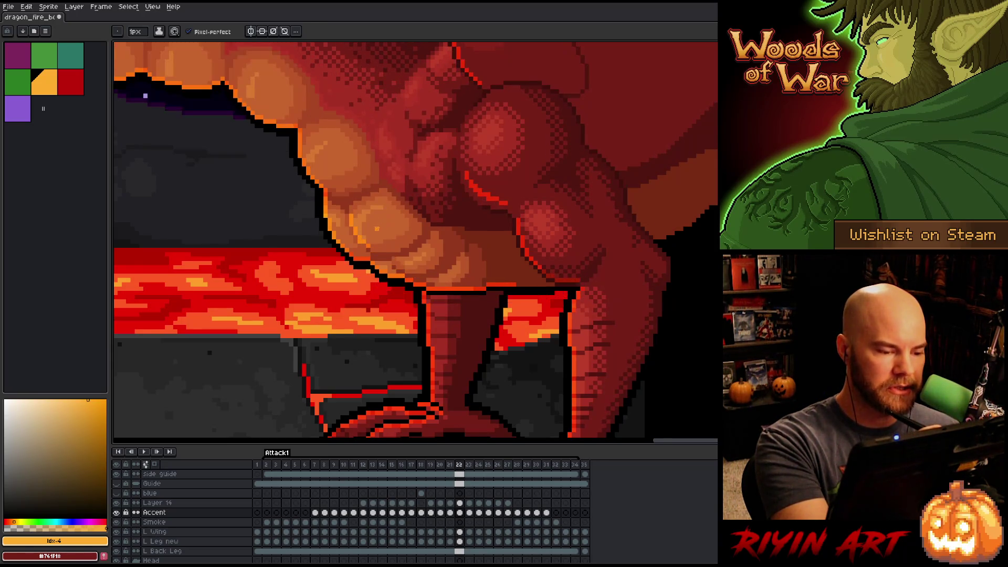
key(comma)
key(period)
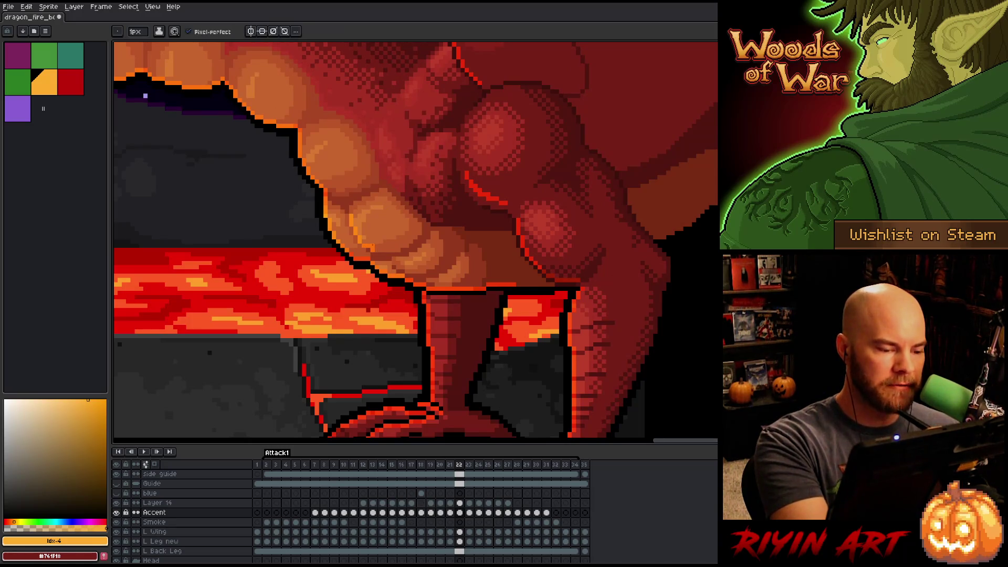
key(comma)
key(e)
key(period)
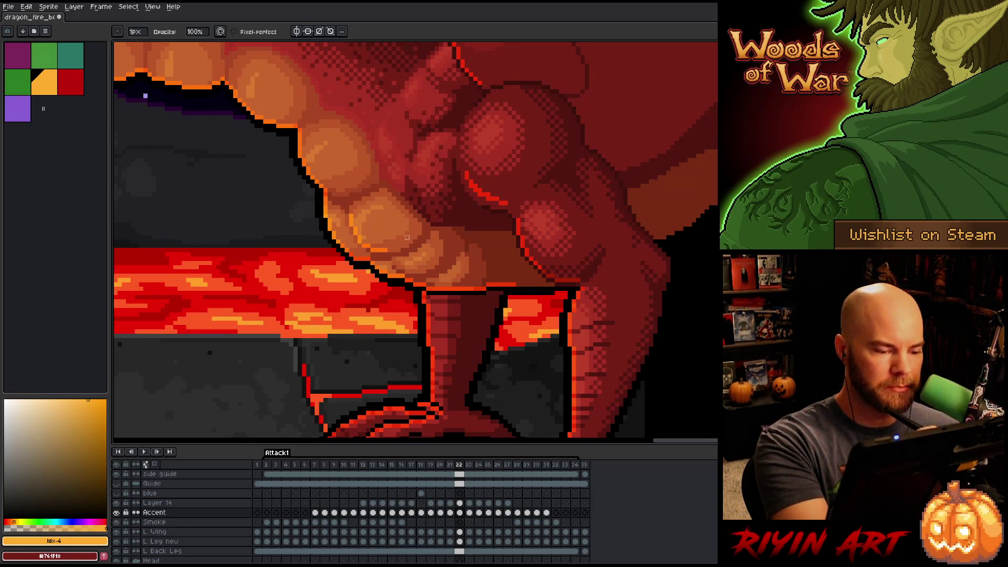
key(comma)
key(period)
key(comma)
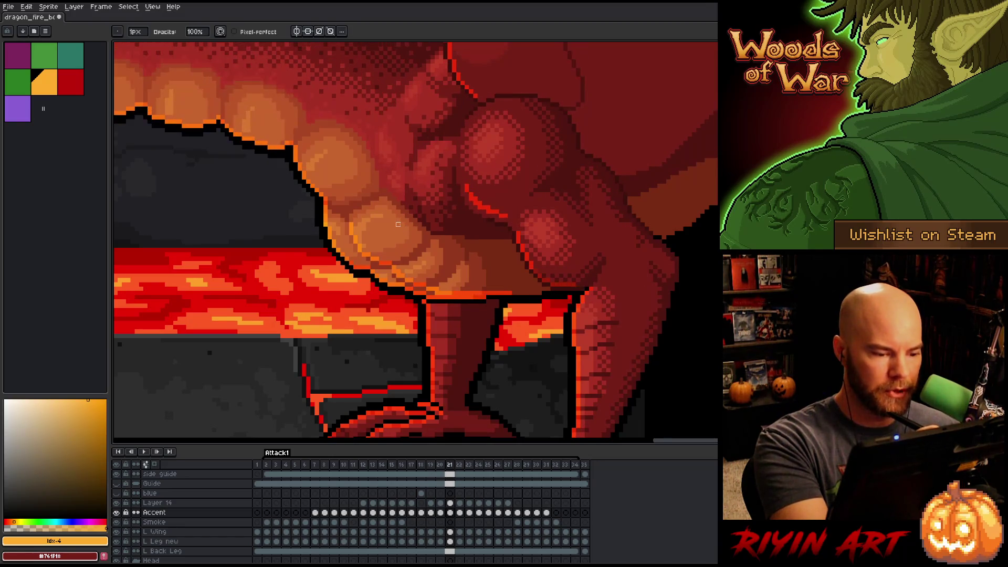
key(period)
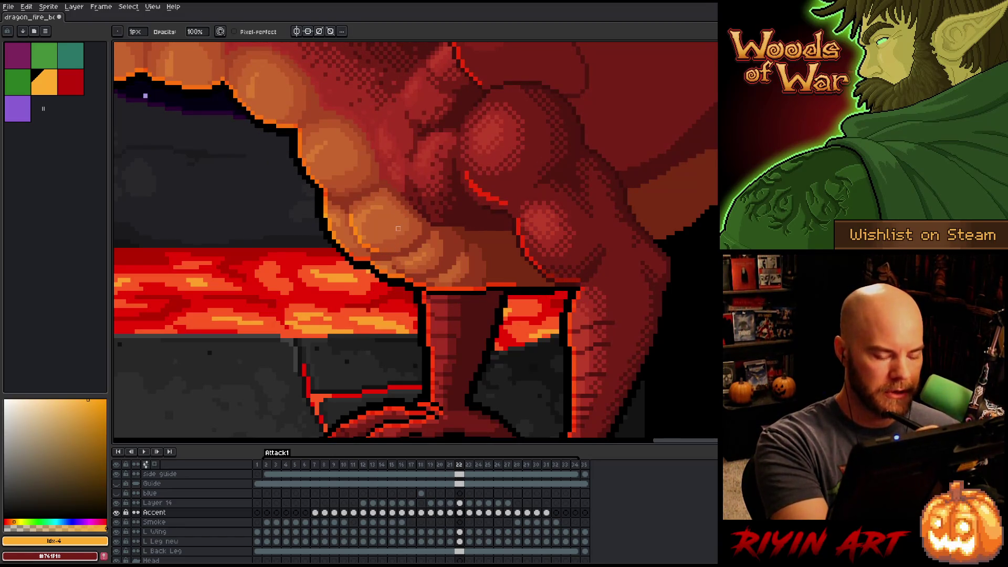
key(comma)
key(period)
key(comma)
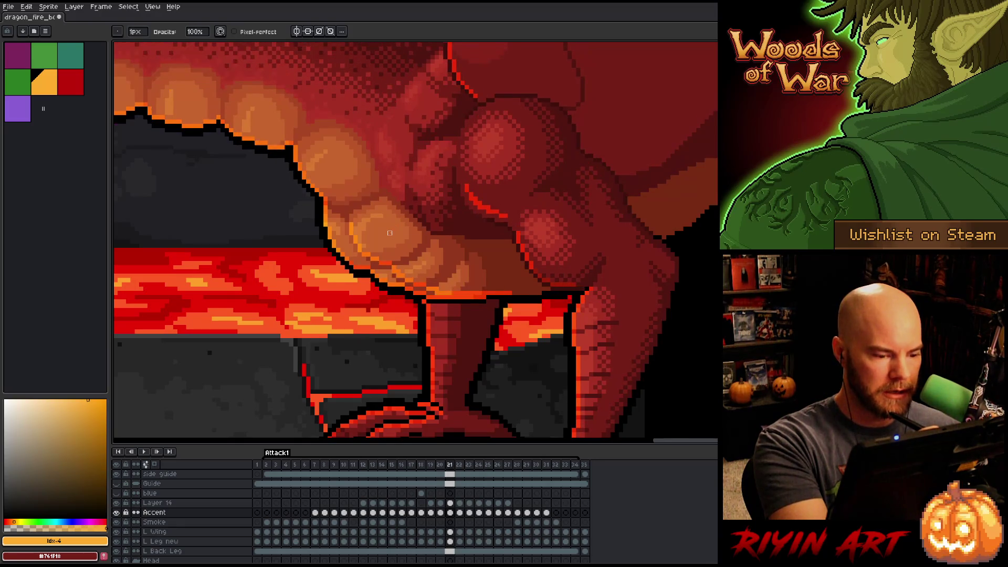
key(period)
Draw an orange rim stroke along frame 22's belly edge and save the sprite.
key(e)
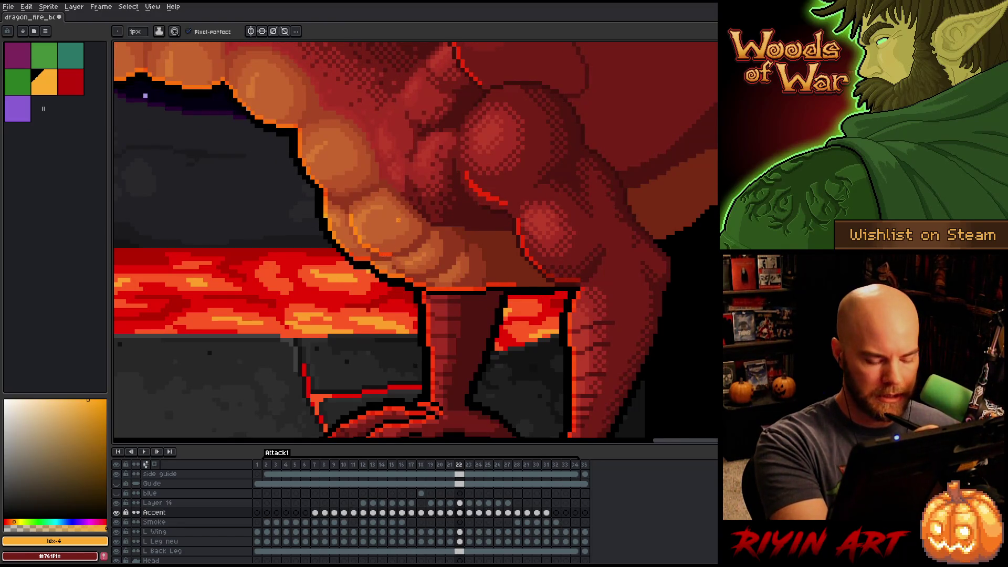
key(comma)
key(period)
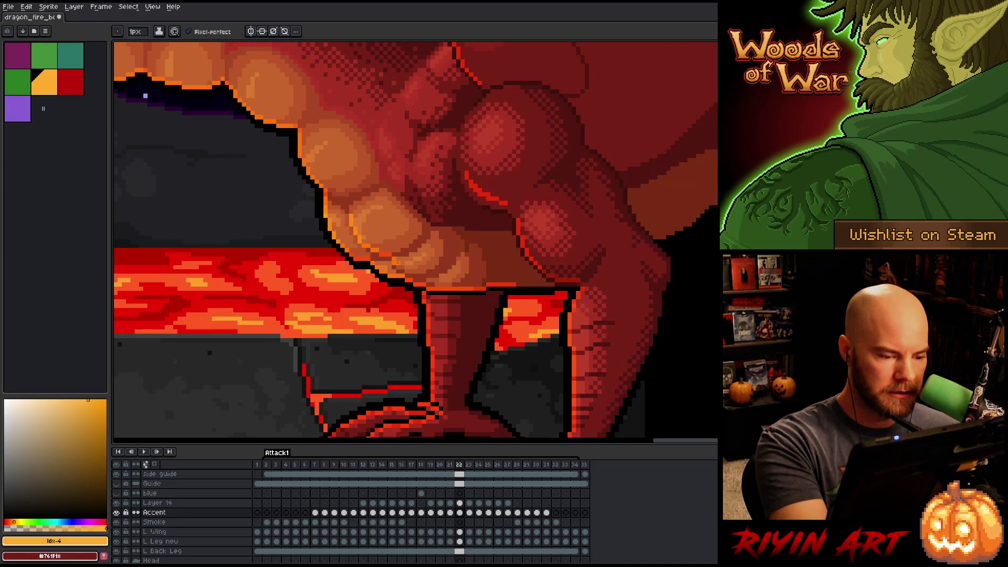
key(comma)
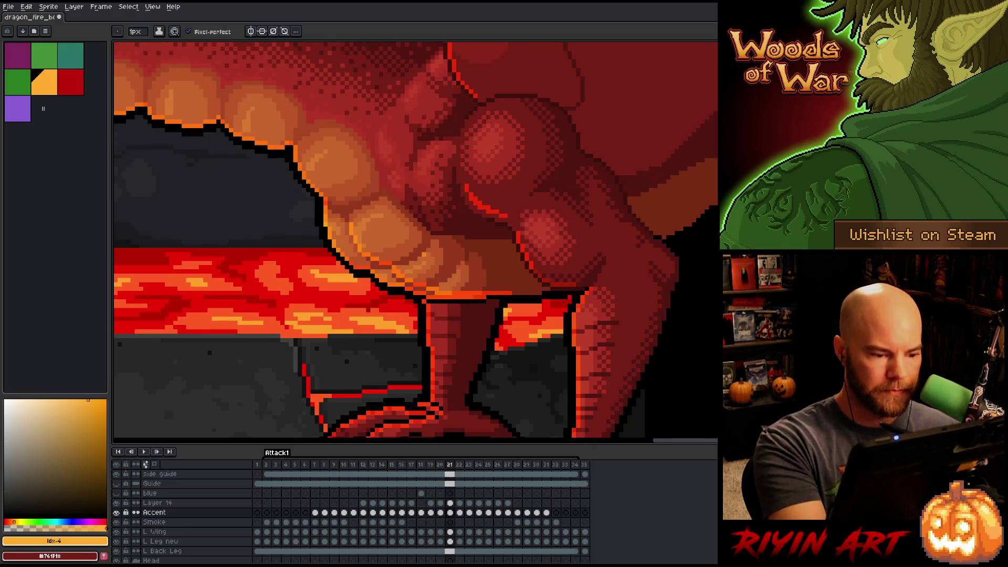
key(period)
key(comma)
key(period)
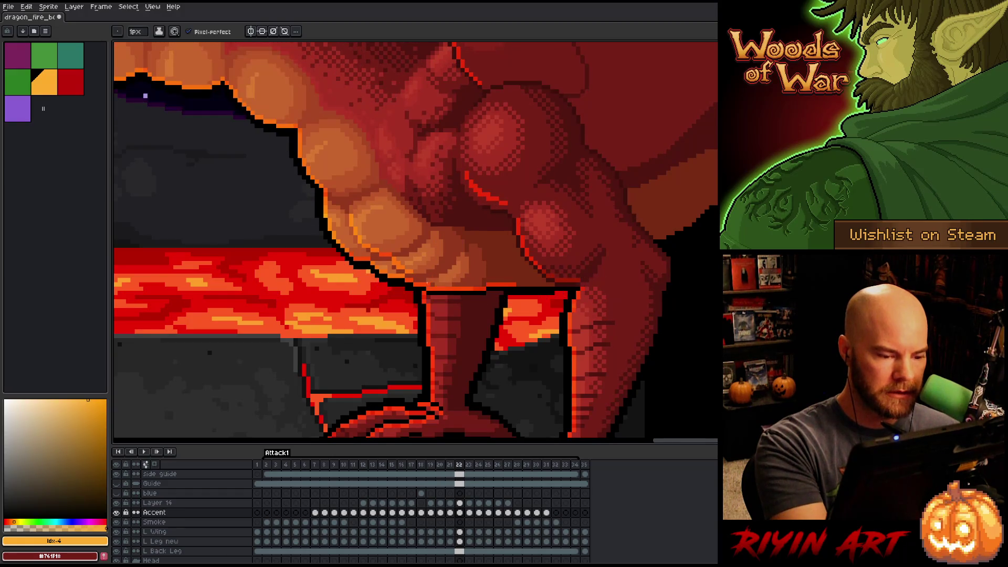
key(comma)
key(period)
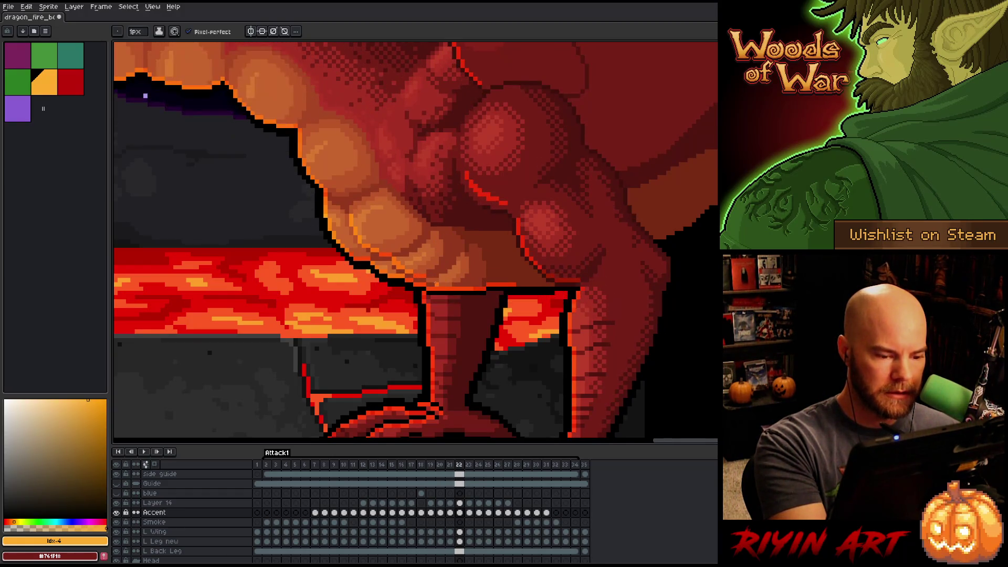
key(comma)
key(period)
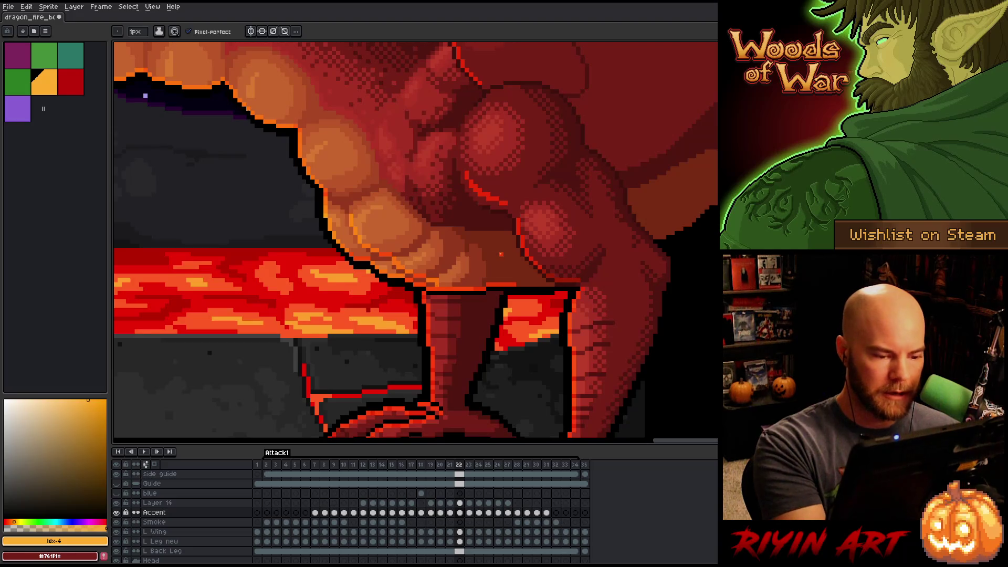
drag(485, 284, 438, 284)
key(ctrl+s)
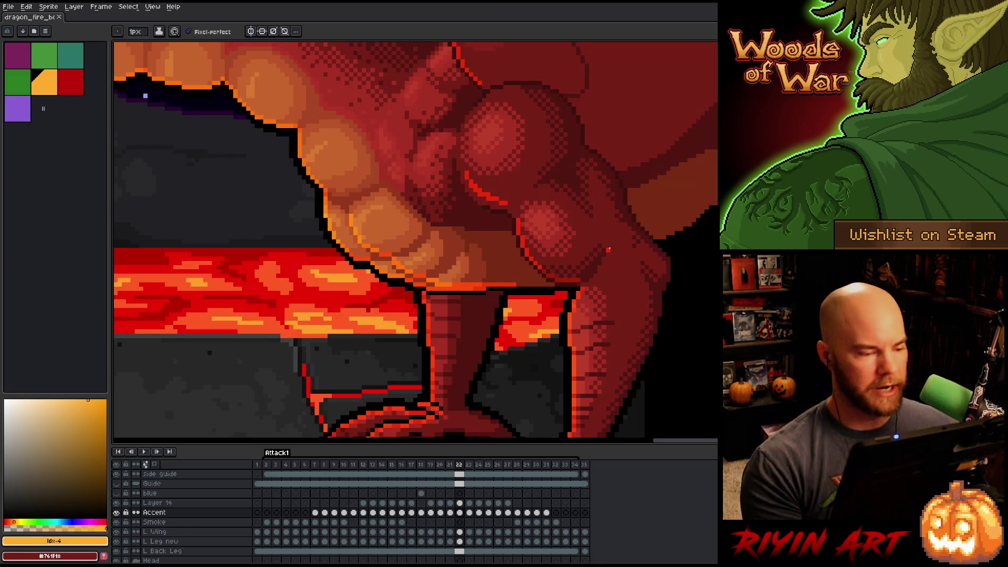
Lasso-select the orange belly rim highlight.
key(q)
mouse_move(347, 201)
mouse_down()
mouse_move(348, 219)
mouse_move(395, 265)
mouse_up()
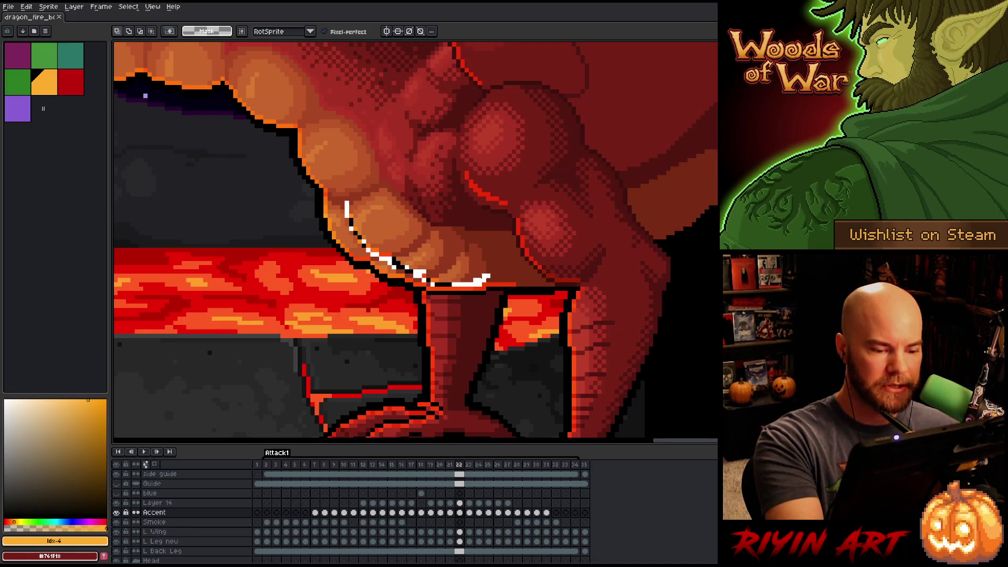
drag(453, 254, 453, 254)
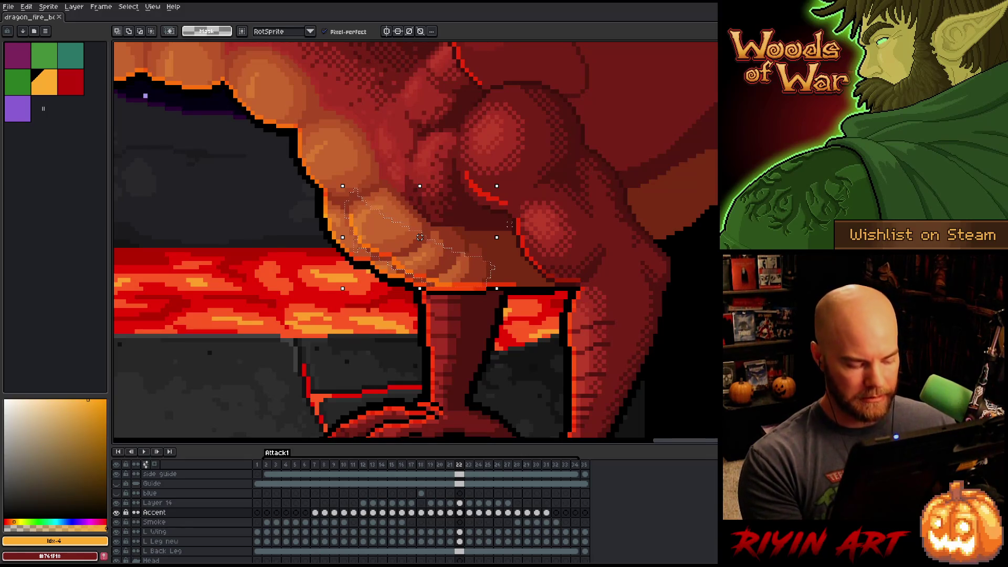
Paste the belly highlight onto frame 23 and check it against frame 22.
key(period)
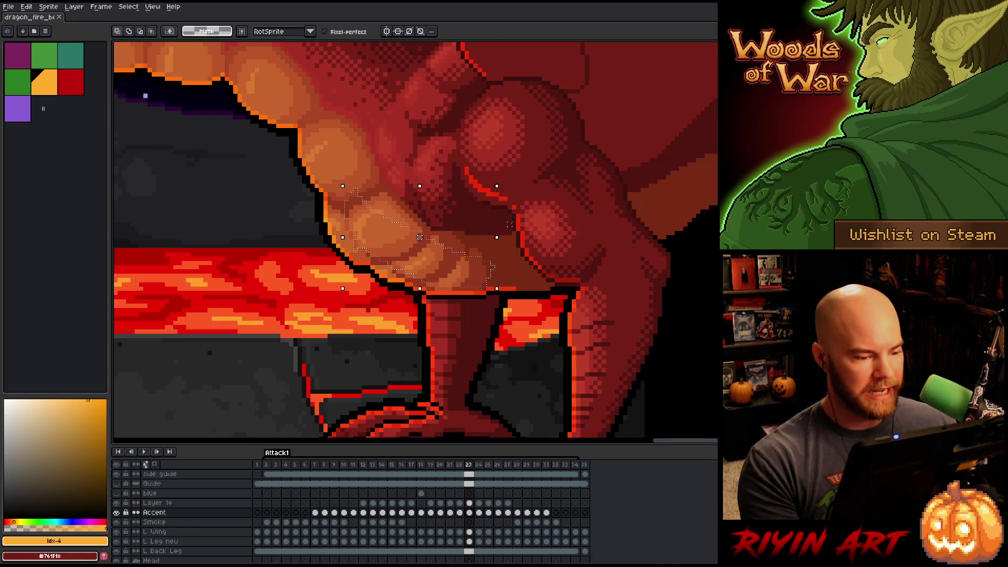
key(Down)
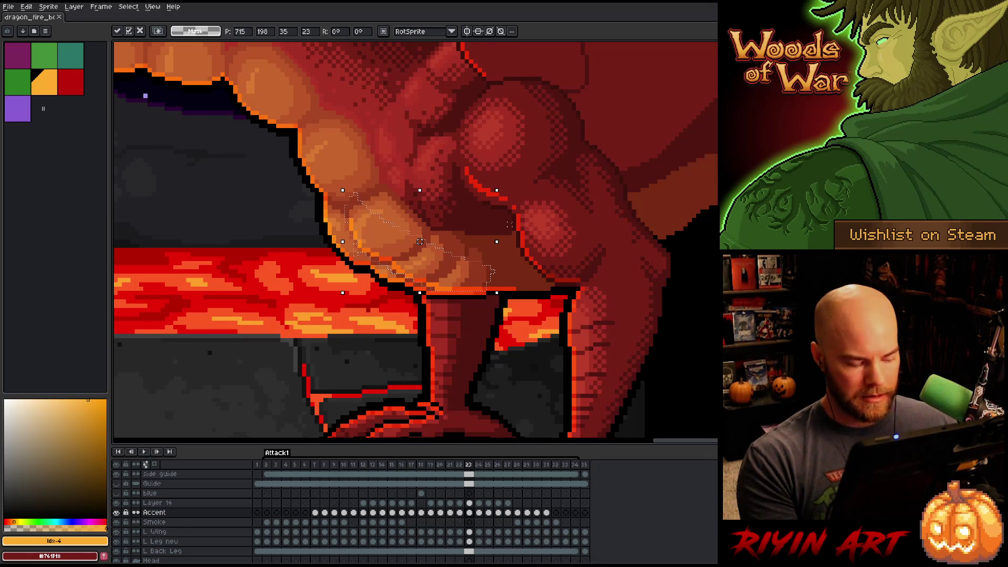
key(ctrl+d)
key(comma)
key(period)
key(comma)
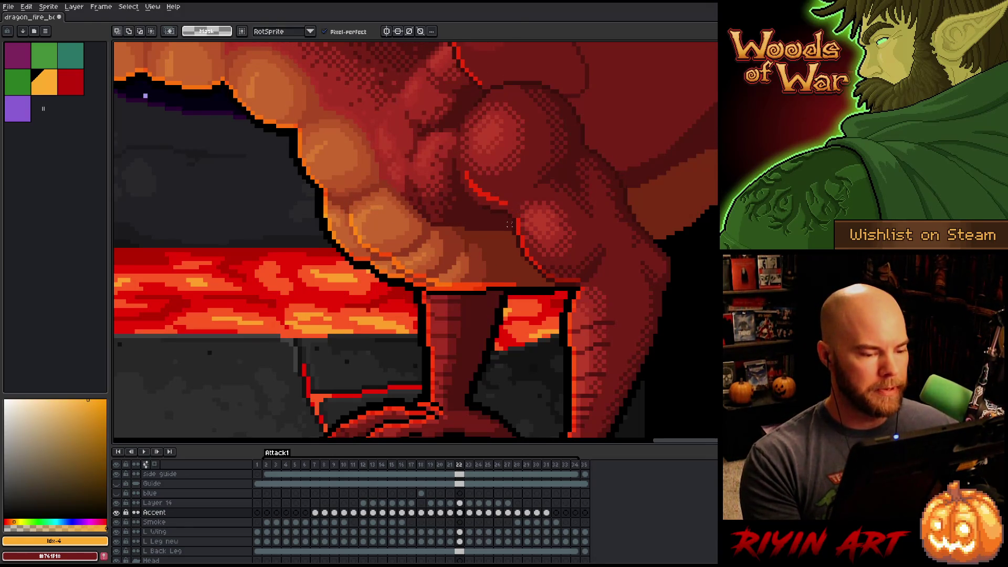
Paste the highlight onto frame 24, lowered one pixel, and compare it with frame 23.
key(period)
key(period)
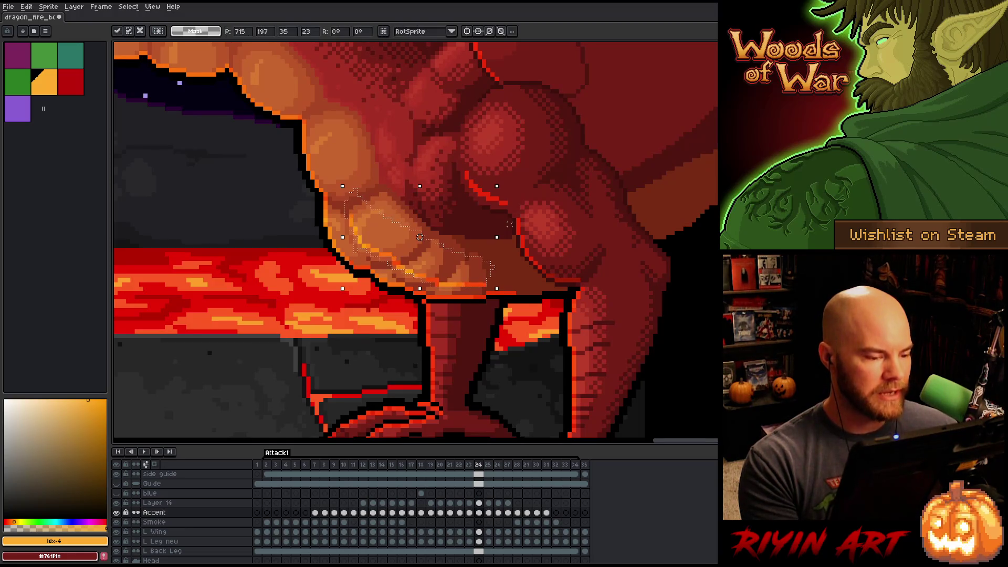
key(comma)
key(period)
key(ctrl+shift+d)
drag(419, 237, 420, 246)
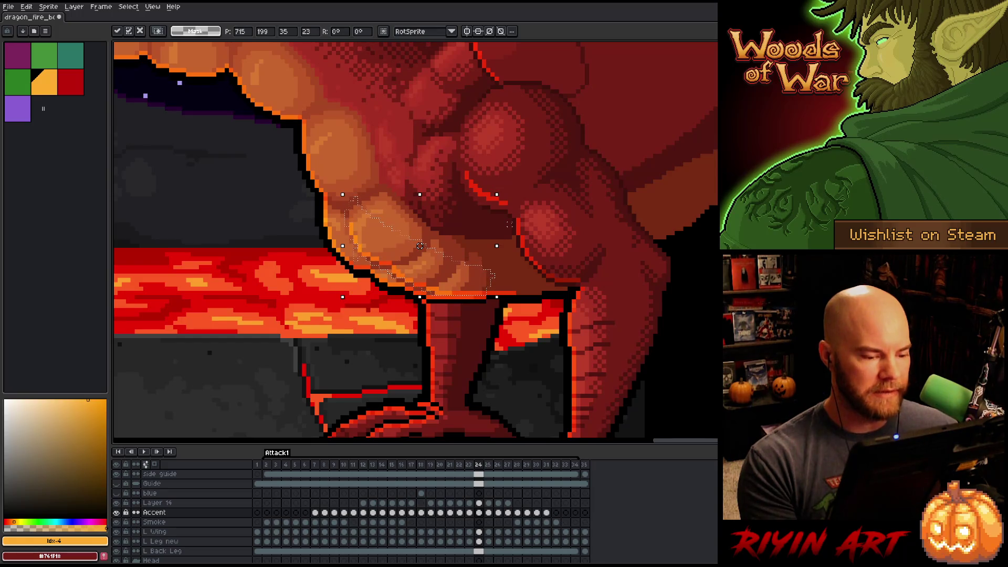
key(comma)
key(period)
key(comma)
key(period)
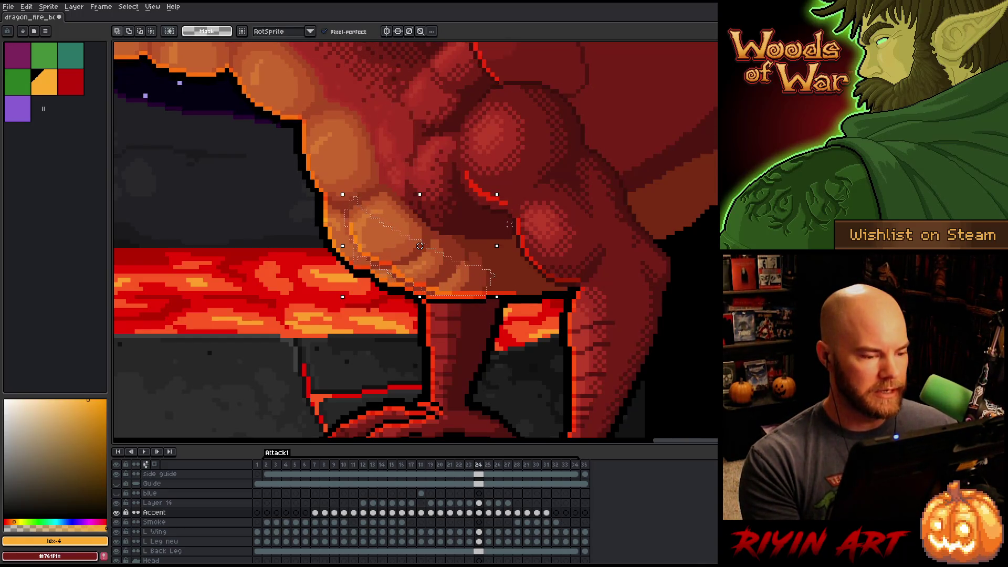
key(comma)
key(period)
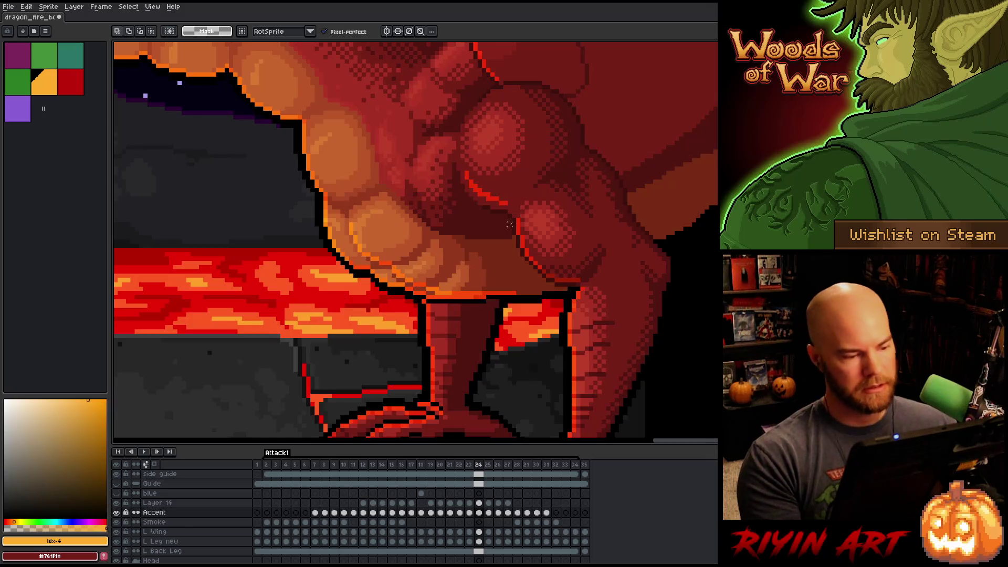
Switch to the pencil and compare the belly highlight between frames 23 and 24.
key(b)
key(comma)
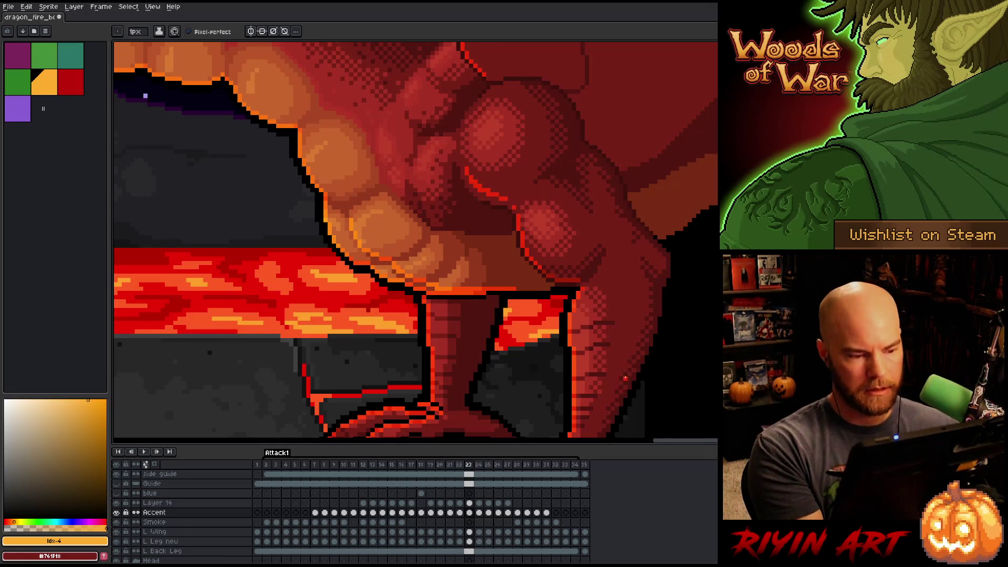
key(period)
key(comma)
key(period)
key(comma)
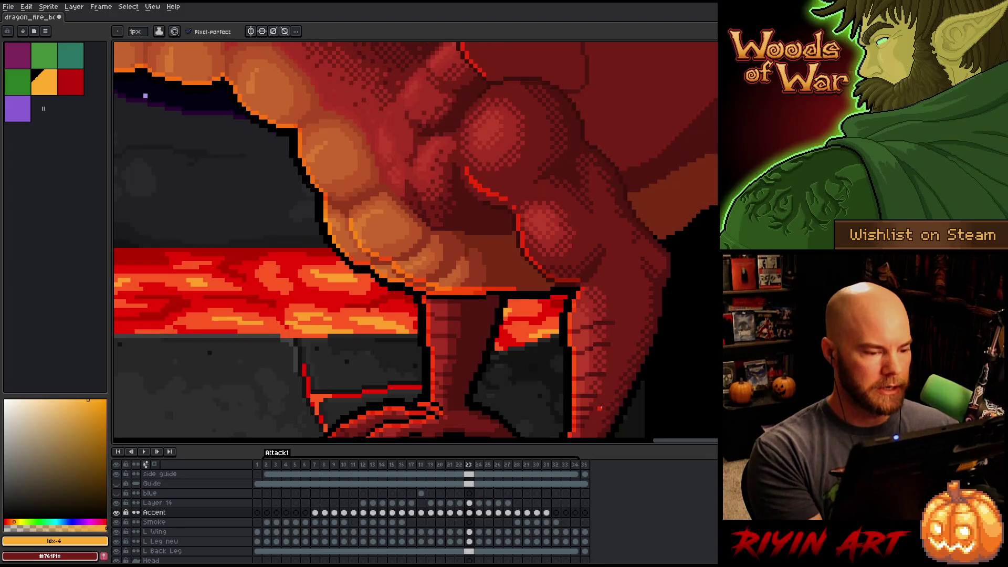
key(period)
key(comma)
key(period)
key(comma)
key(period)
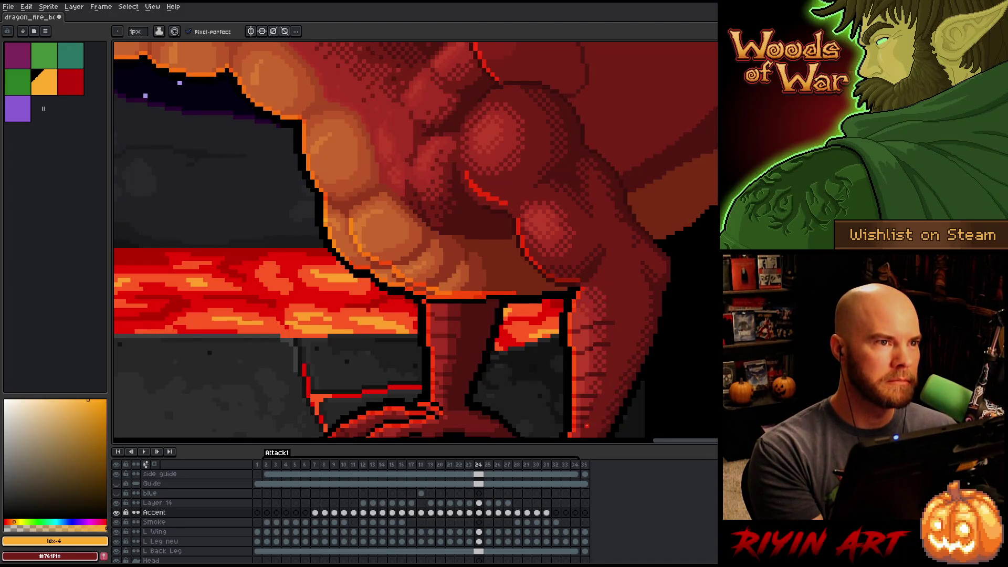
key(comma)
key(period)
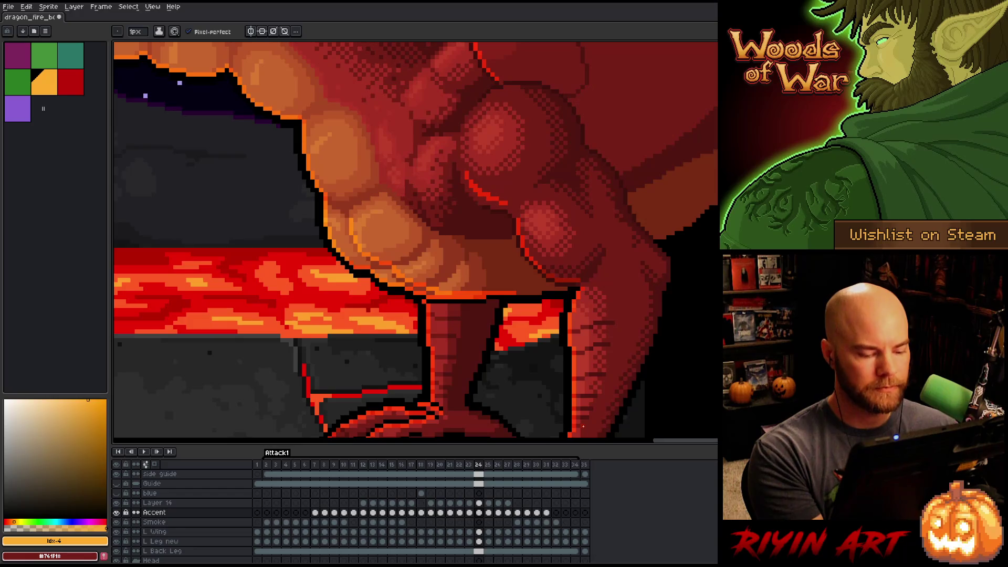
Paste the belly highlight onto frame 25, shifted down-right to fit the belly.
key(period)
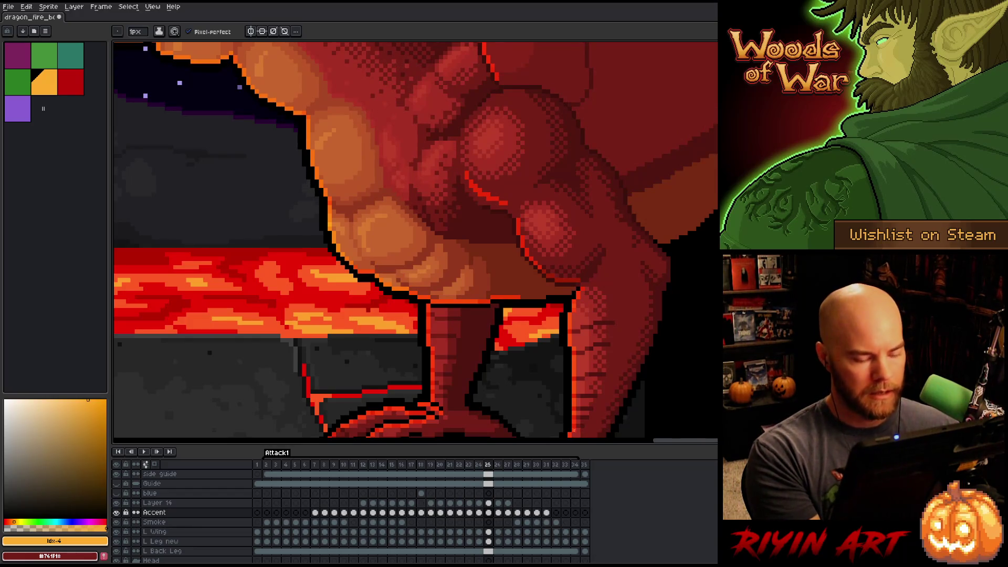
key(ctrl+v)
drag(419, 238, 424, 250)
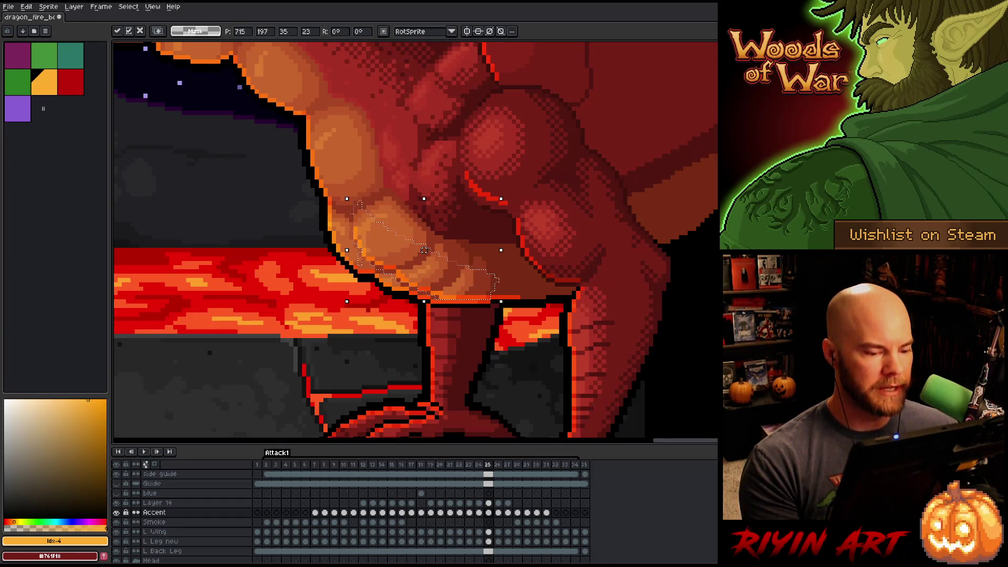
key(Return)
key(b)
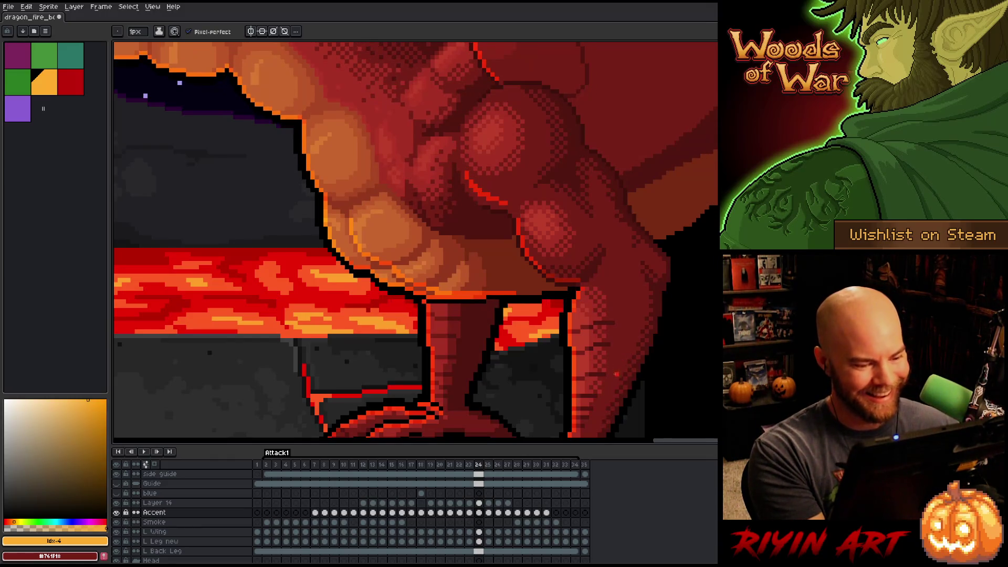
Paste the highlight onto frame 26, lowered one pixel.
key(period)
key(comma)
key(period)
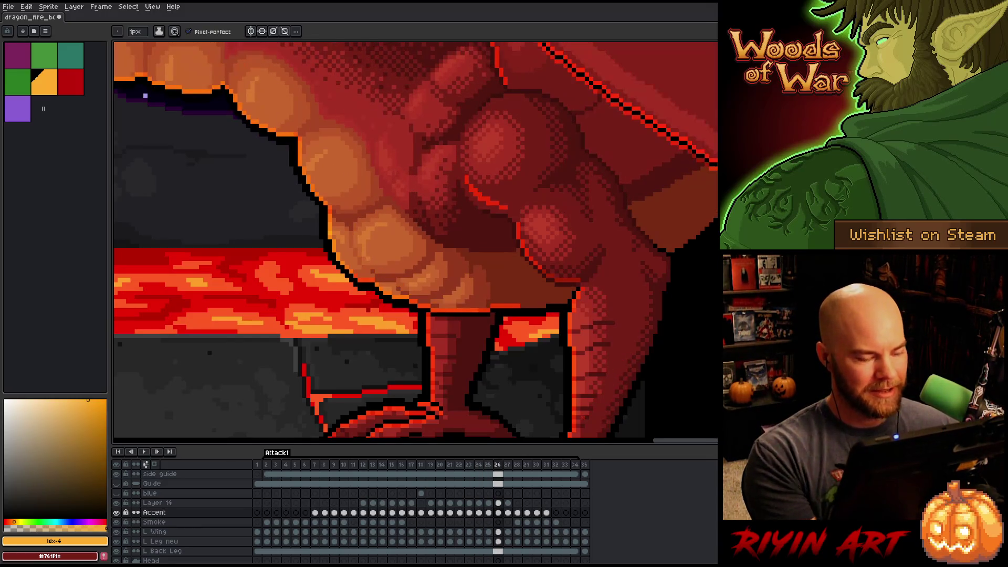
key(v)
key(ctrl+v)
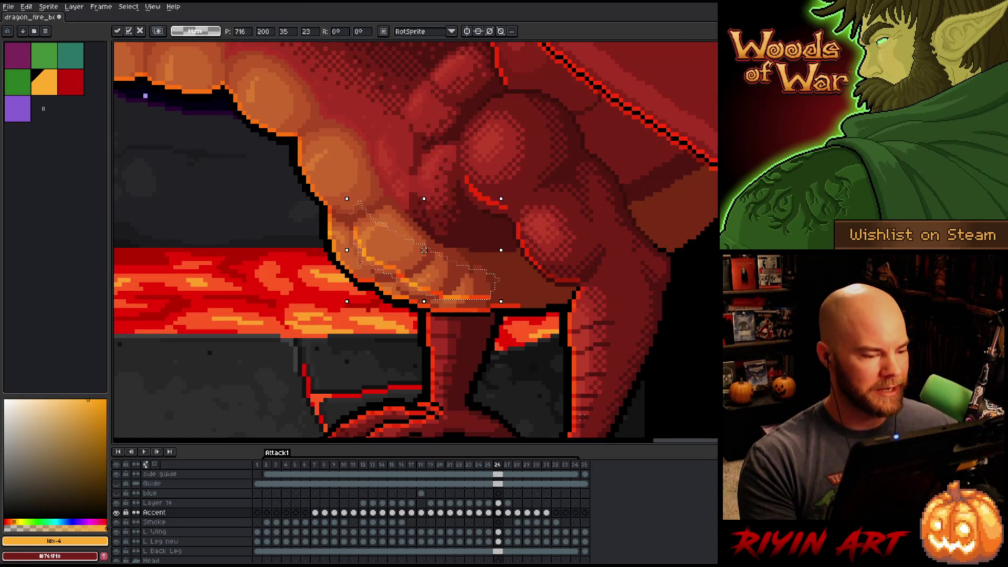
drag(424, 254, 424, 258)
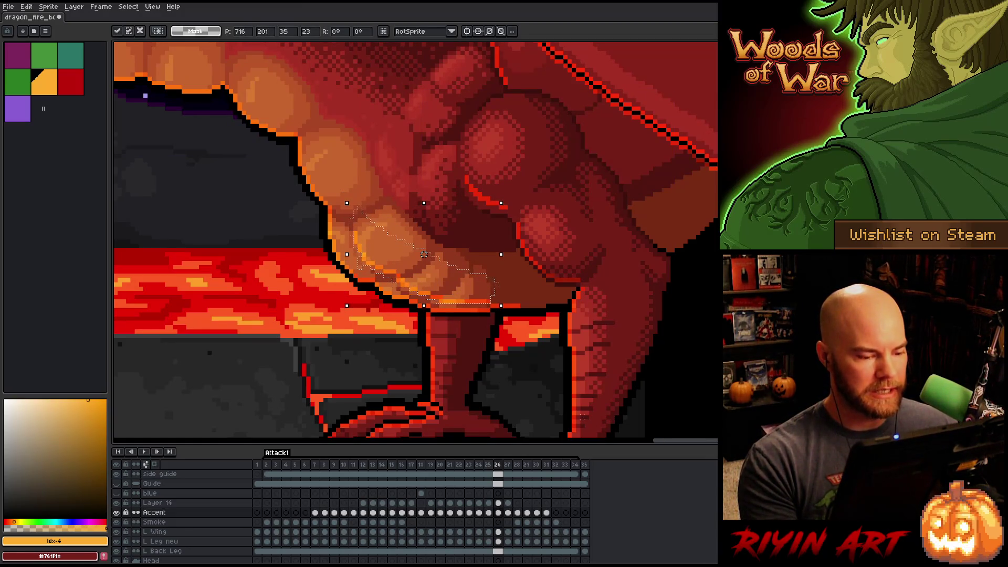
key(Return)
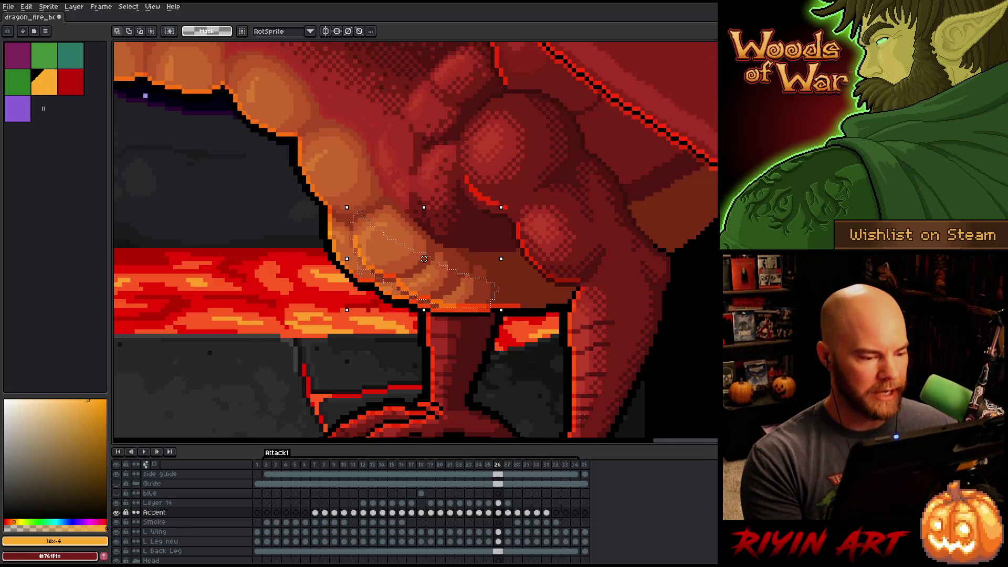
key(b)
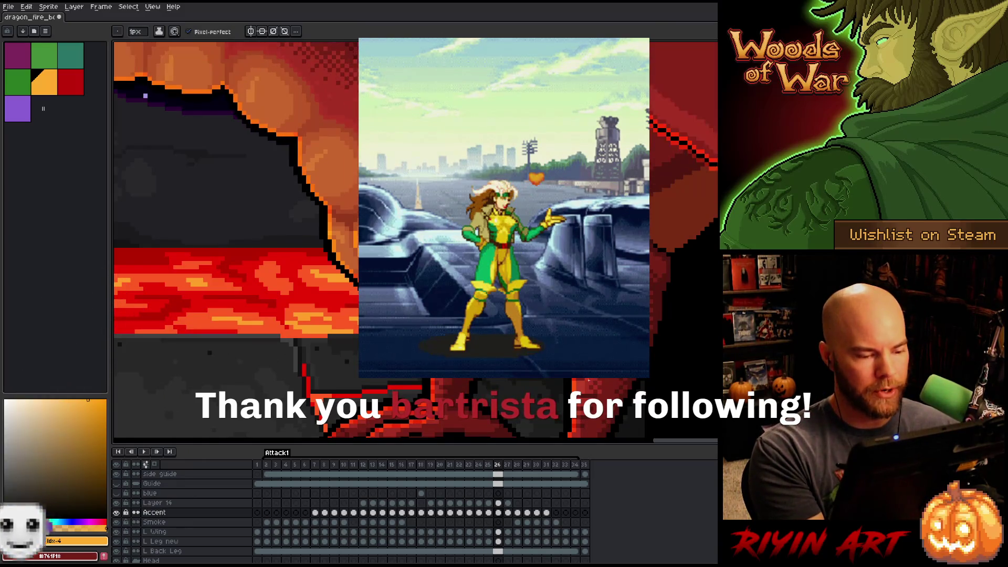
Go to frame 27, comparing the highlight motion across frames 25 and 26.
key(comma)
key(period)
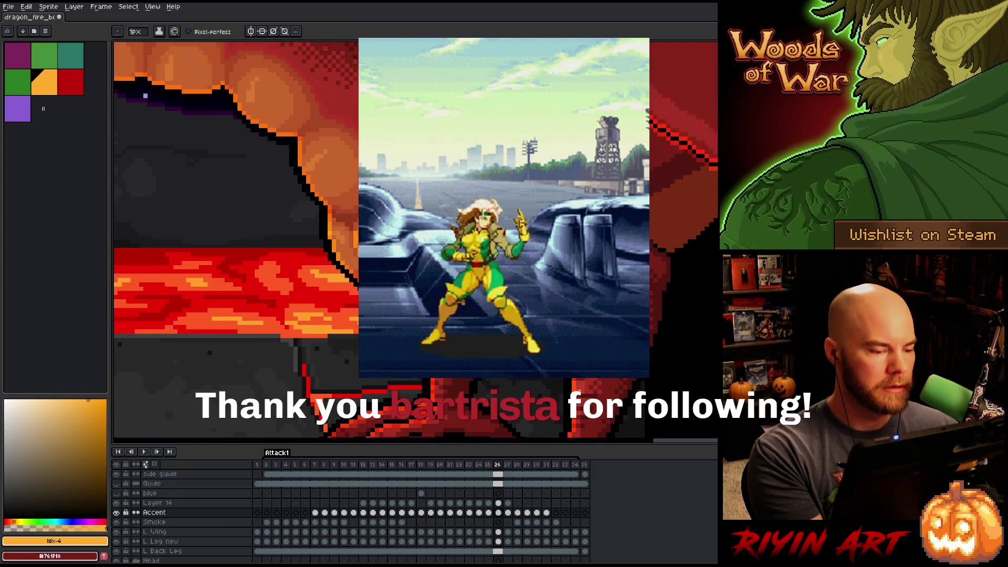
key(comma)
key(period)
key(comma)
key(period)
key(period)
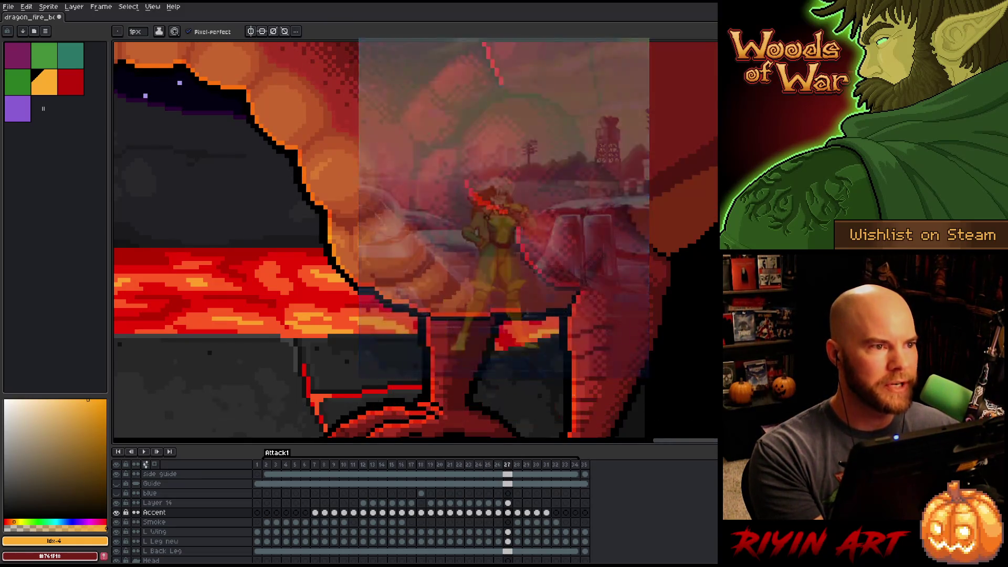
key(comma)
key(period)
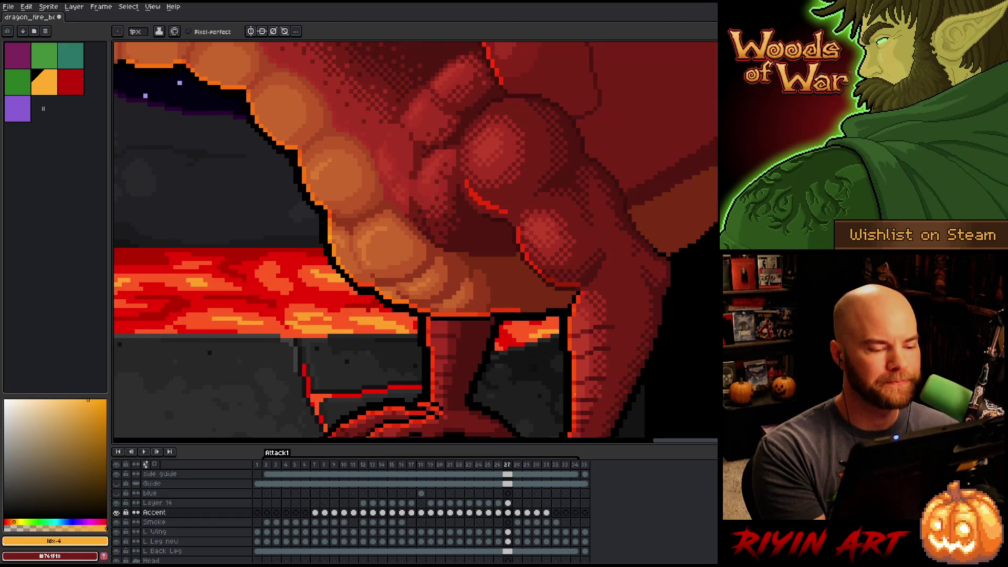
key(comma)
key(period)
Lasso the frame 27 belly highlight and nudge it one pixel down-right.
key(q)
drag(348, 189, 350, 193)
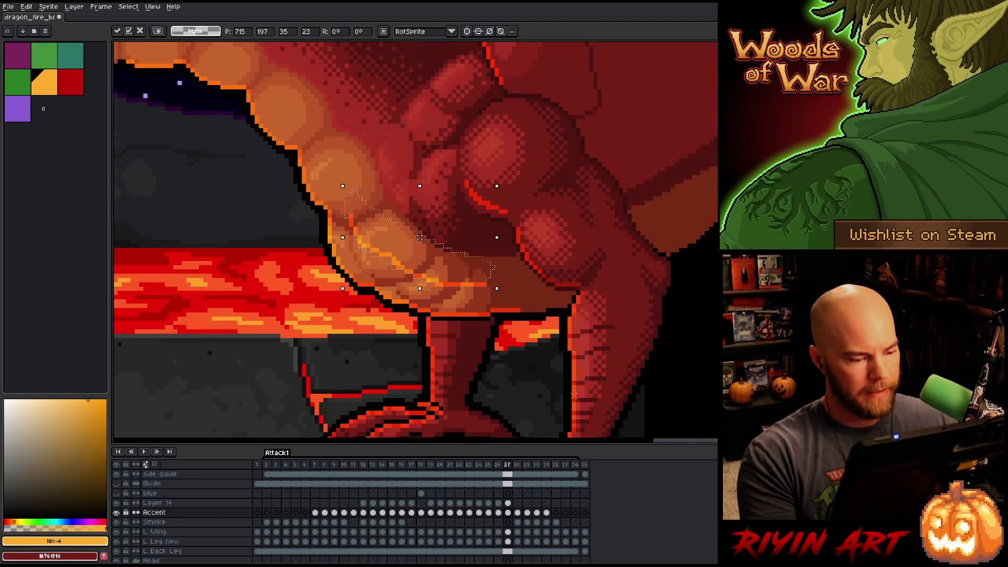
drag(420, 246, 424, 263)
key(comma)
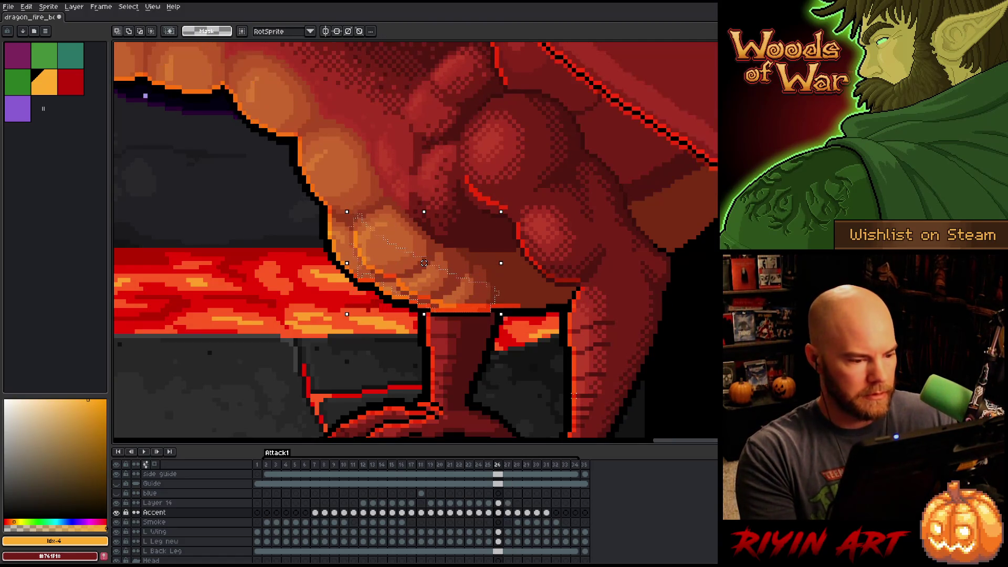
key(period)
key(comma)
key(period)
key(comma)
key(period)
key(b)
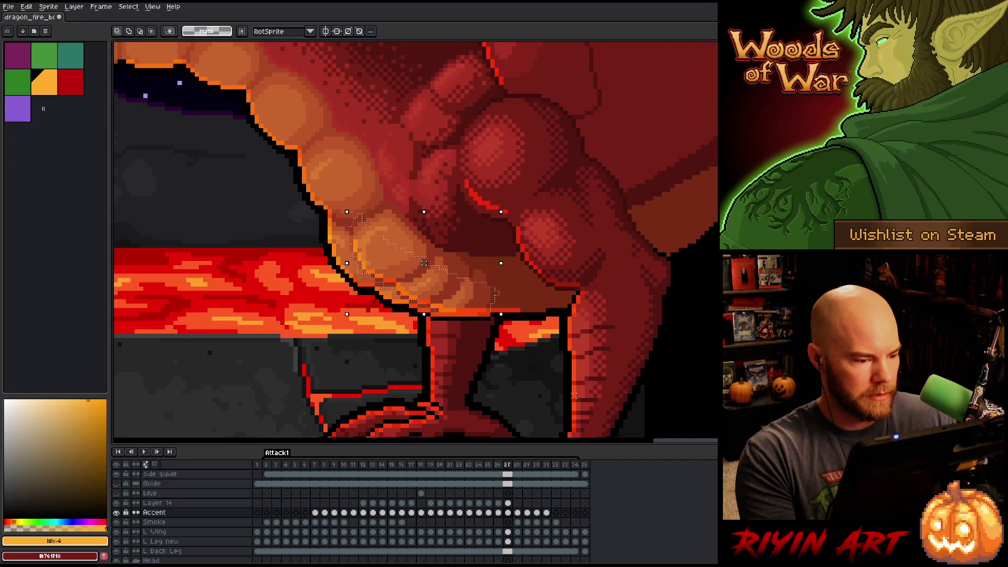
key(ctrl+d)
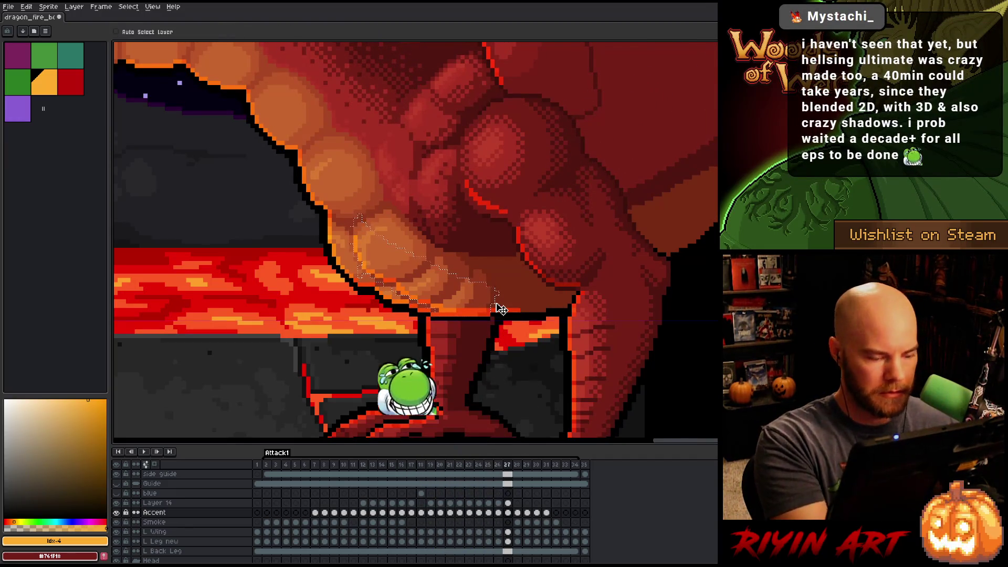
Lower the belly highlight one pixel on frame 28, checking it against frame 27.
key(comma)
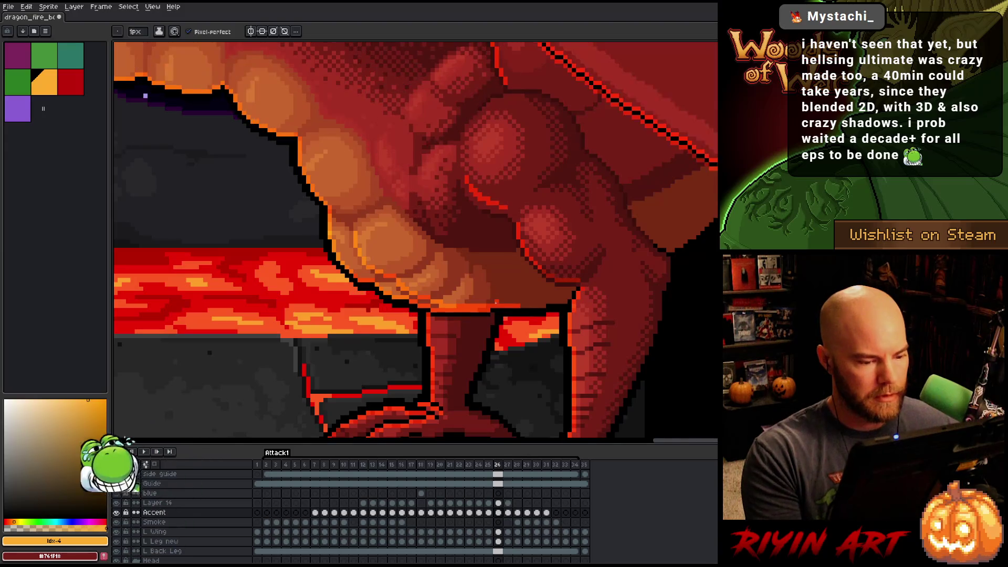
key(period)
key(period)
key(v)
key(q)
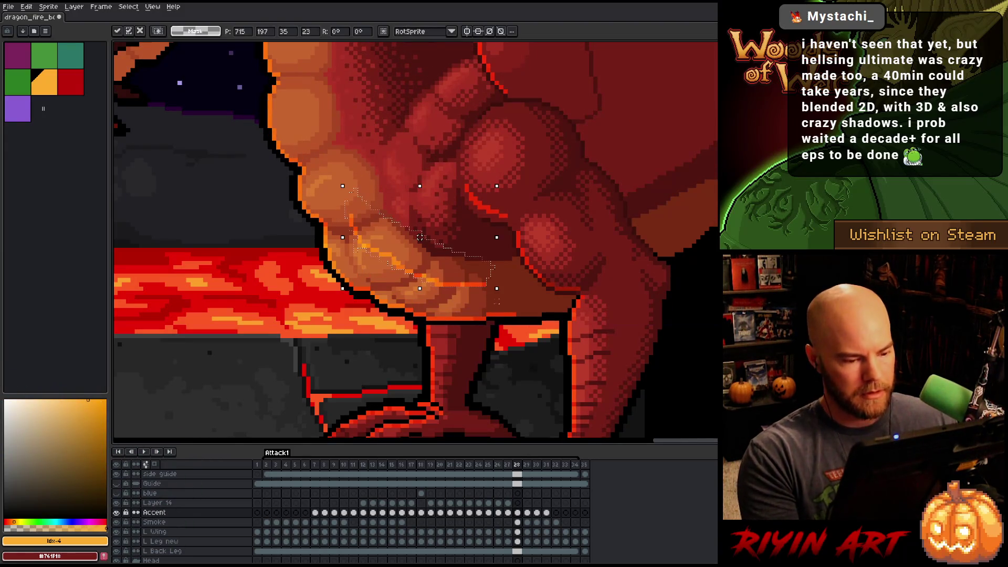
mouse_move(349, 223)
mouse_down()
mouse_move(495, 299)
mouse_move(346, 262)
mouse_up()
drag(420, 263, 420, 267)
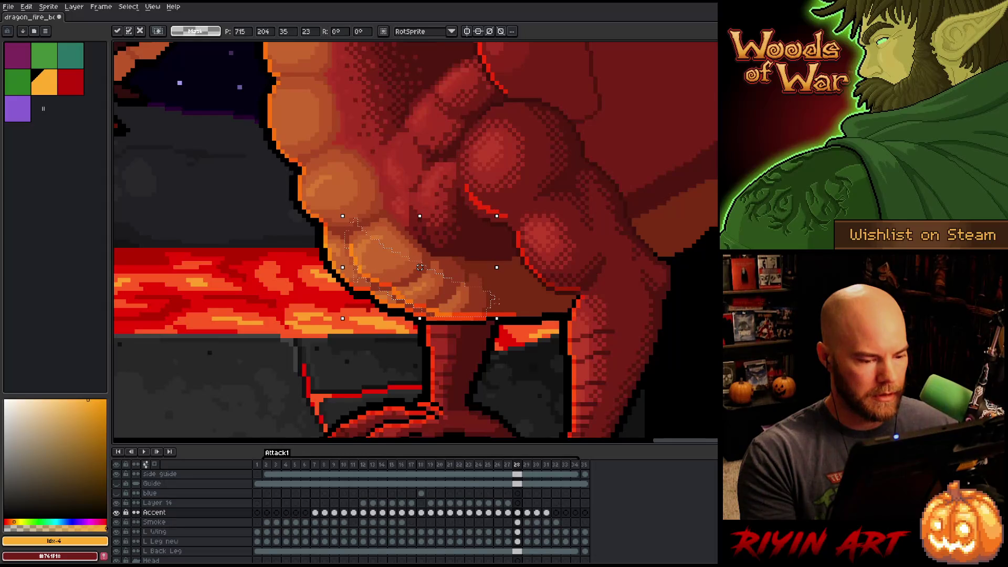
key(comma)
key(period)
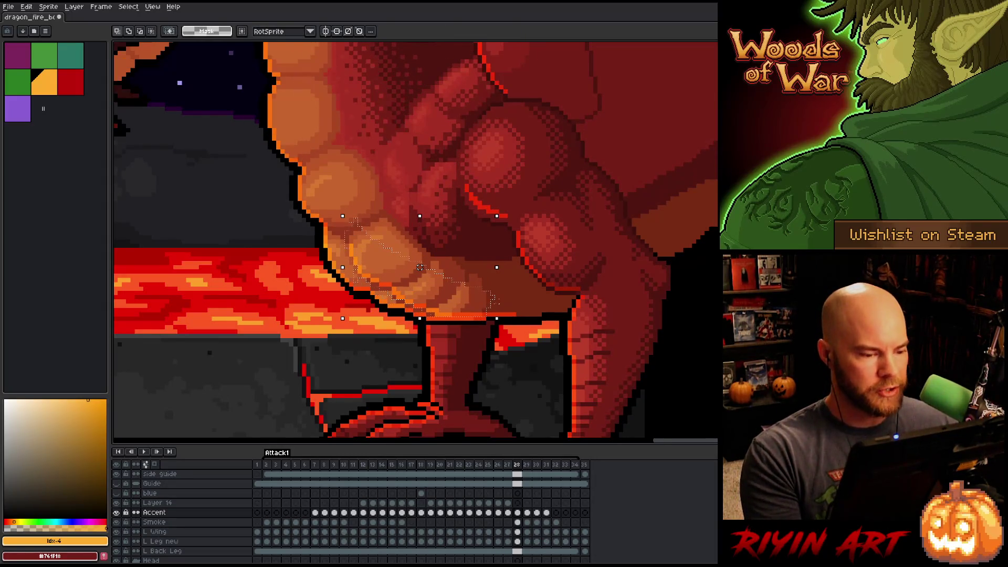
key(comma)
key(period)
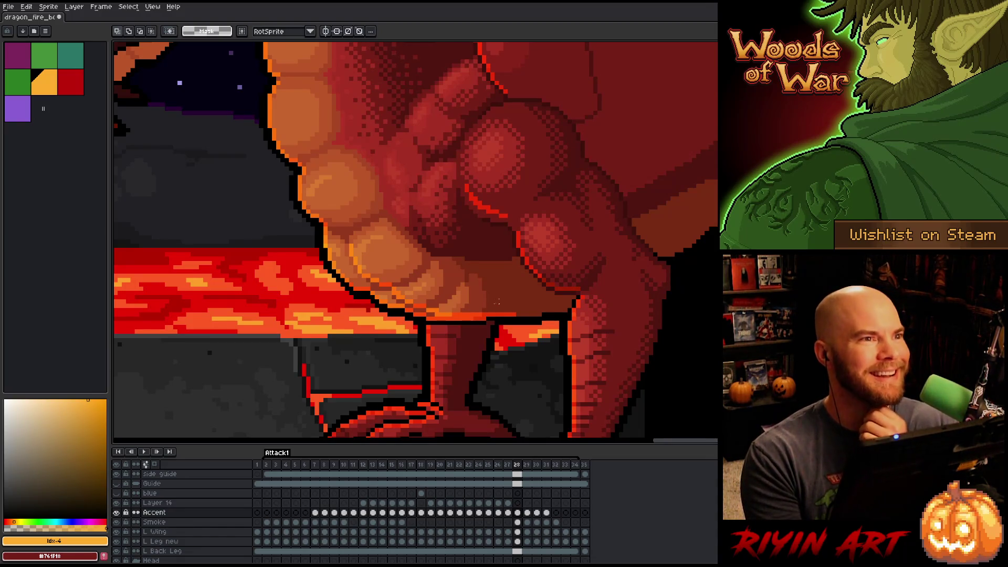
Paste the highlight onto frame 29 and move it down onto the belly edge.
key(Right)
key(Left)
key(Right)
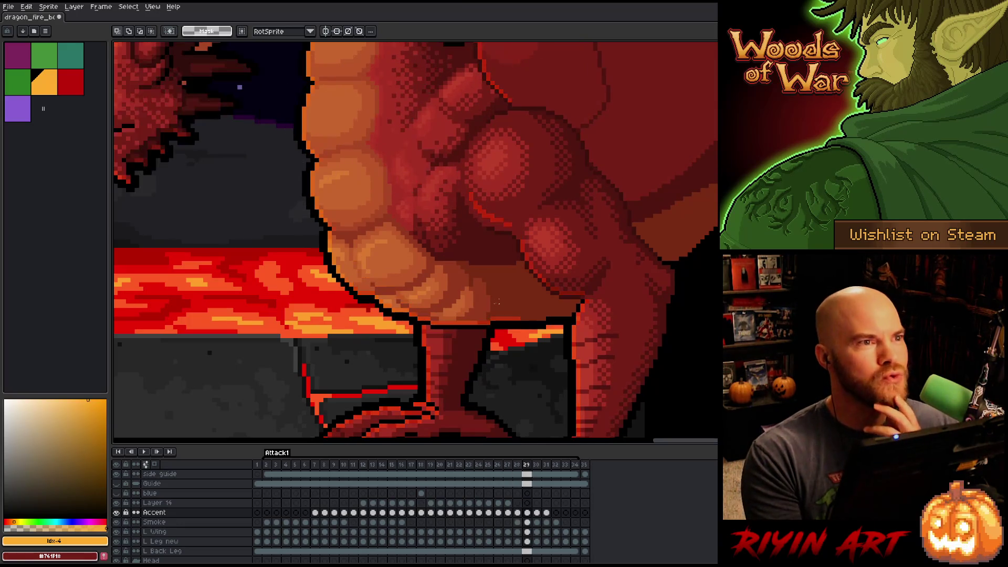
key(Left)
key(Right)
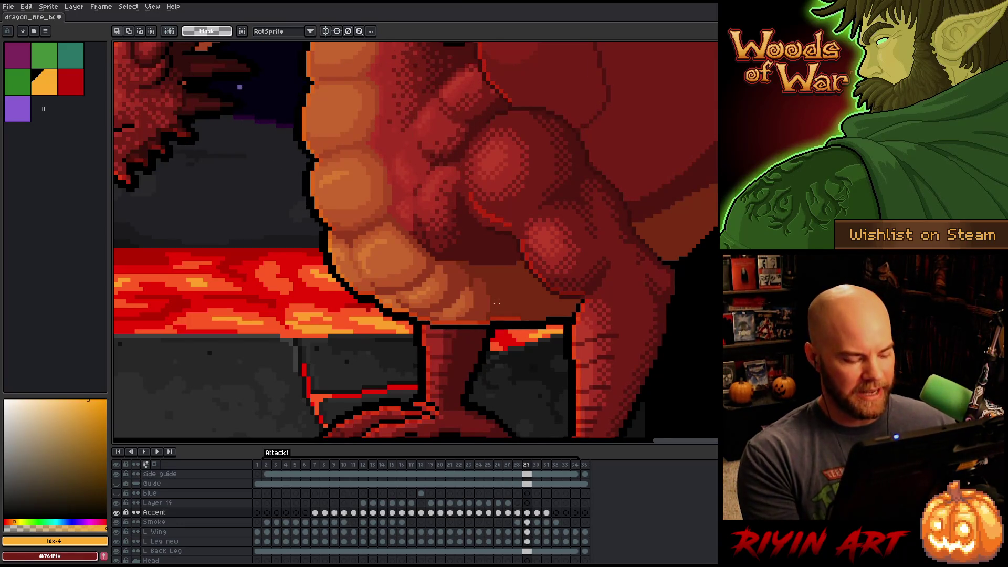
key(ctrl+v)
drag(420, 240, 424, 271)
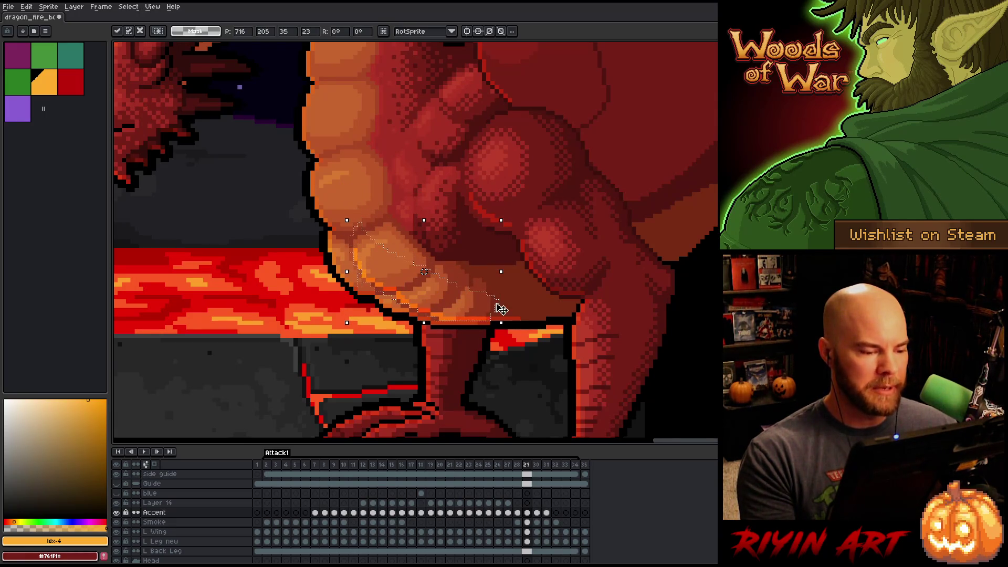
key(Left)
key(Right)
key(Left)
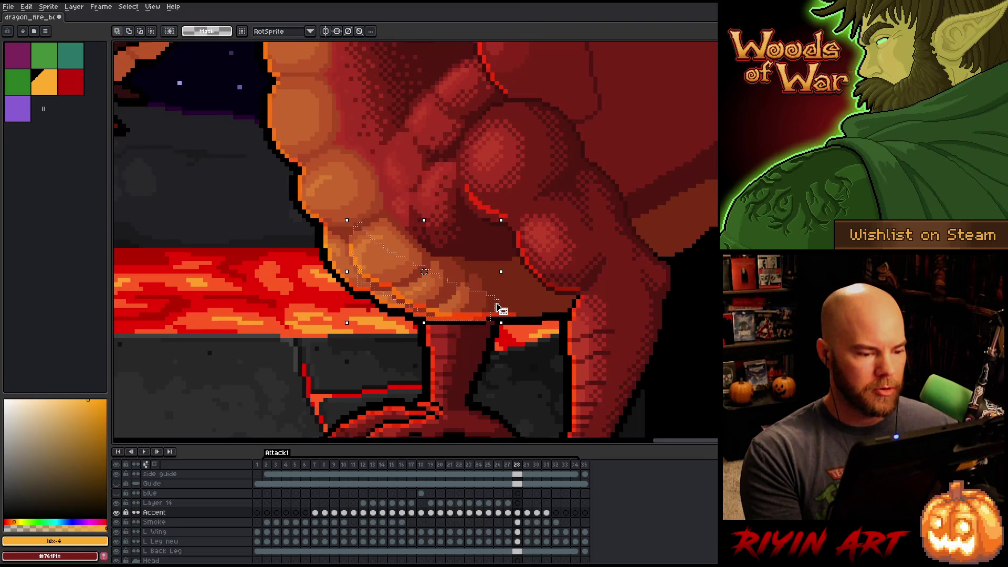
key(Right)
key(ctrl+d)
key(Left)
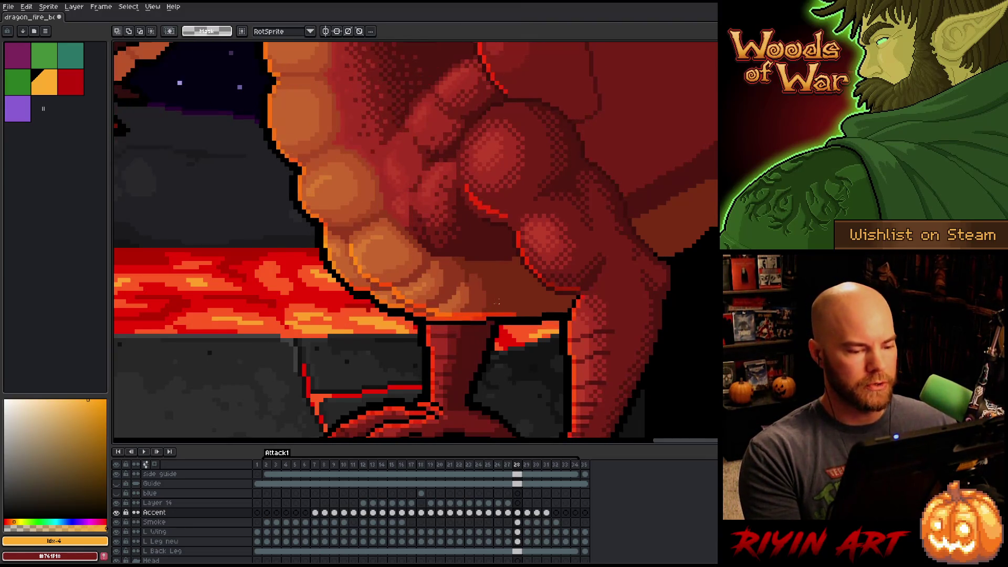
key(Right)
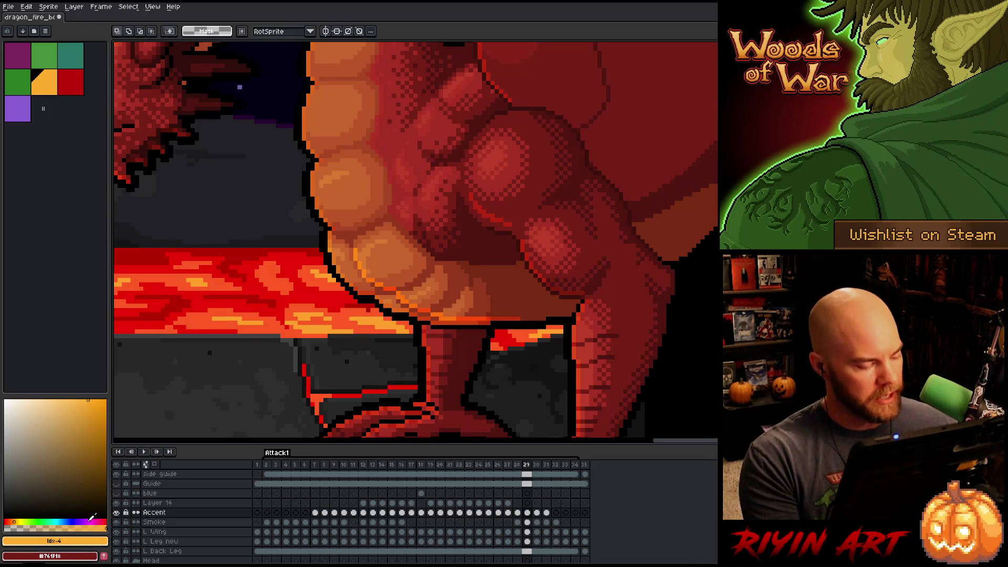
Solo the Accent layer and replace the highlight colour with orange #fdac2d.
alt+click(117, 512)
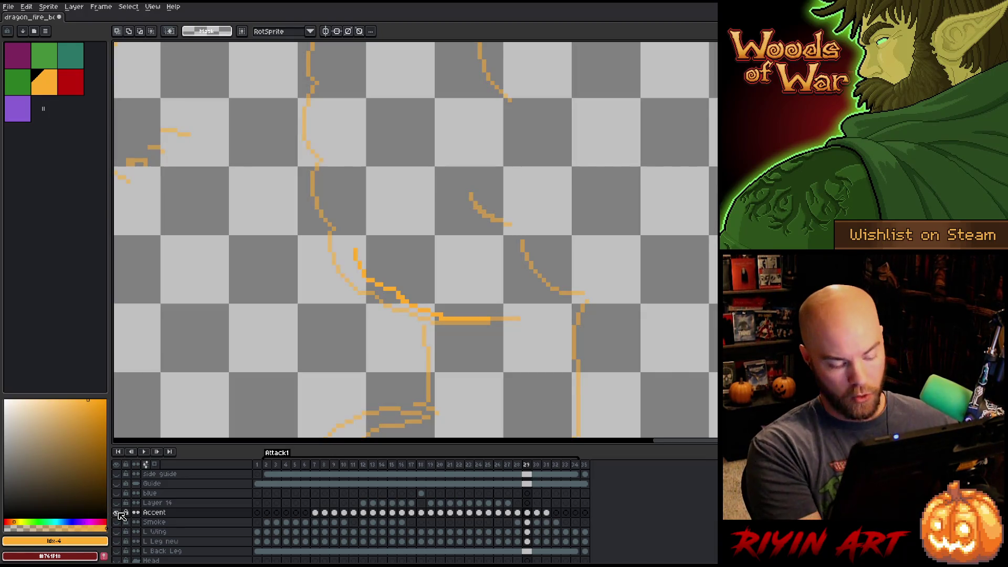
key(shift+r)
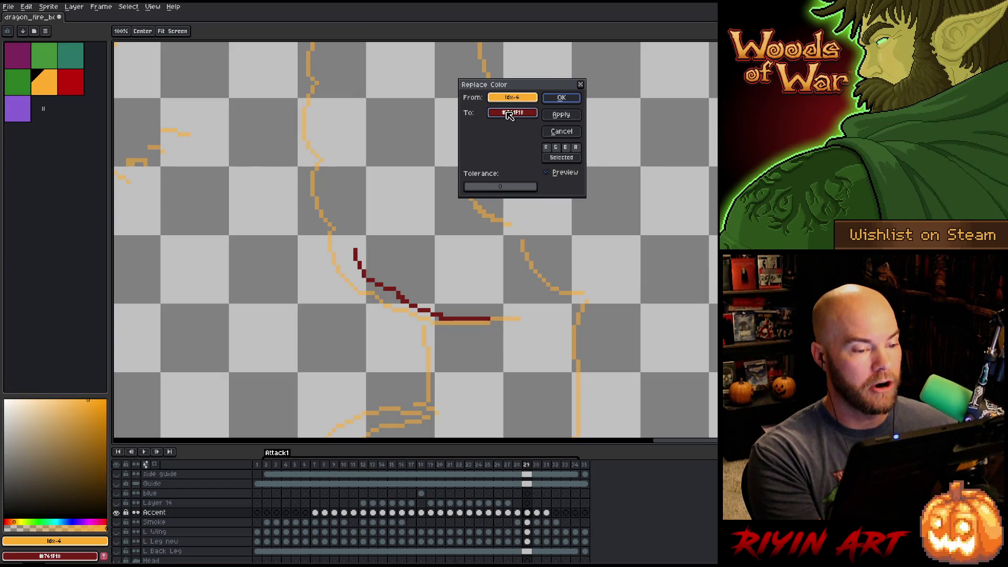
mouse_move(509, 116)
mouse_down()
mouse_move(360, 241)
mouse_move(332, 232)
mouse_up()
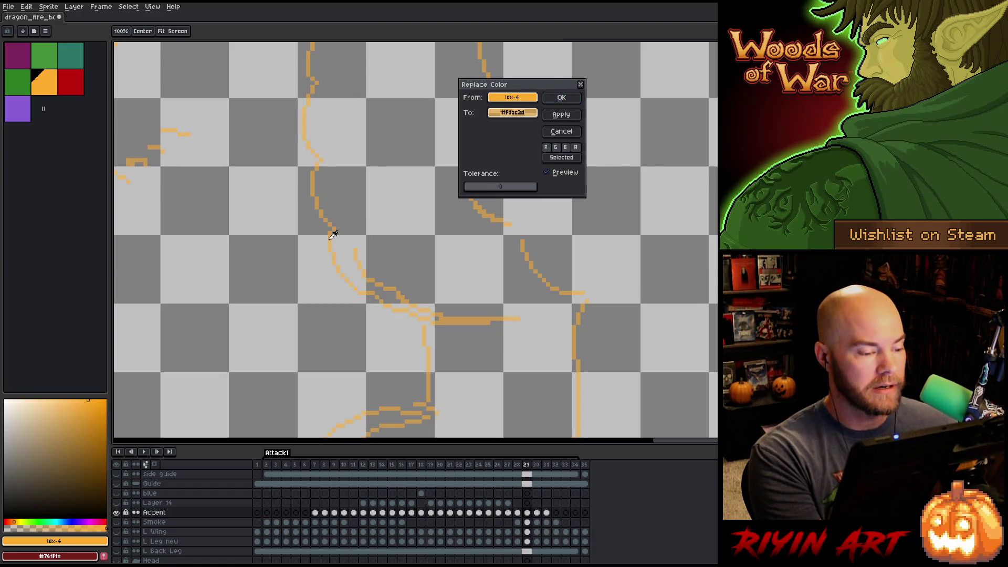
click(562, 100)
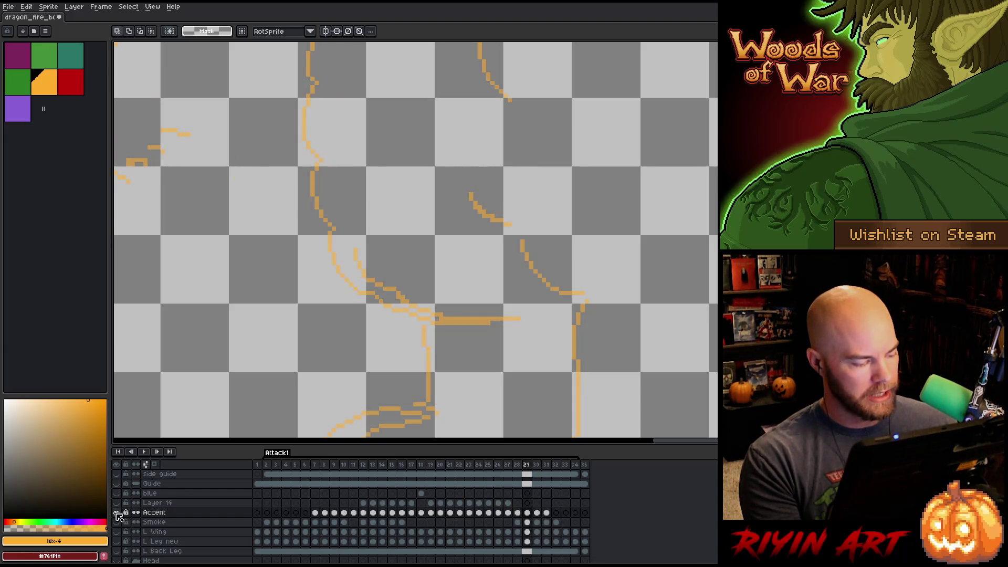
On frame 30, lasso the belly highlight and lower it onto the belly edge.
key(Right)
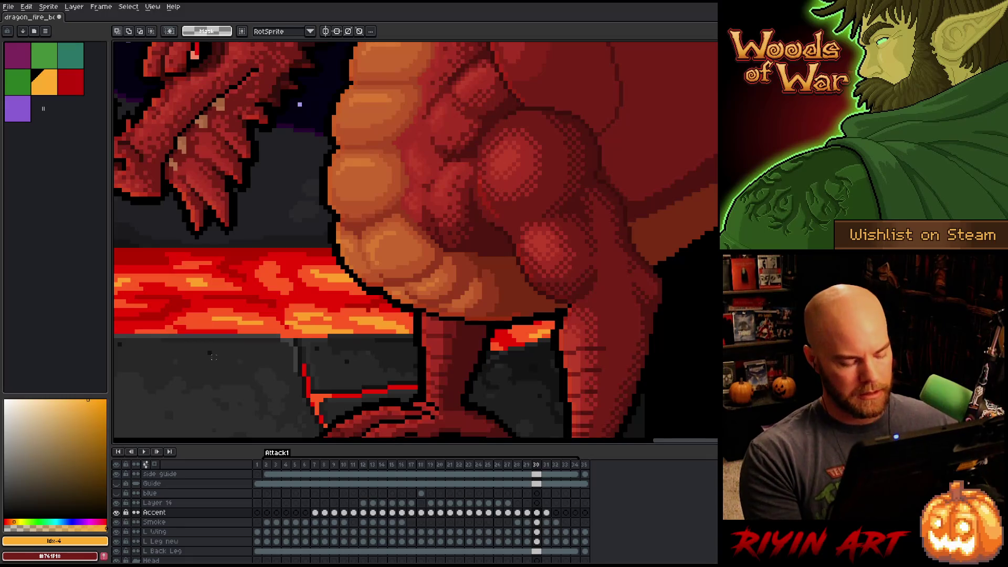
drag(366, 194, 386, 212)
drag(433, 242, 433, 263)
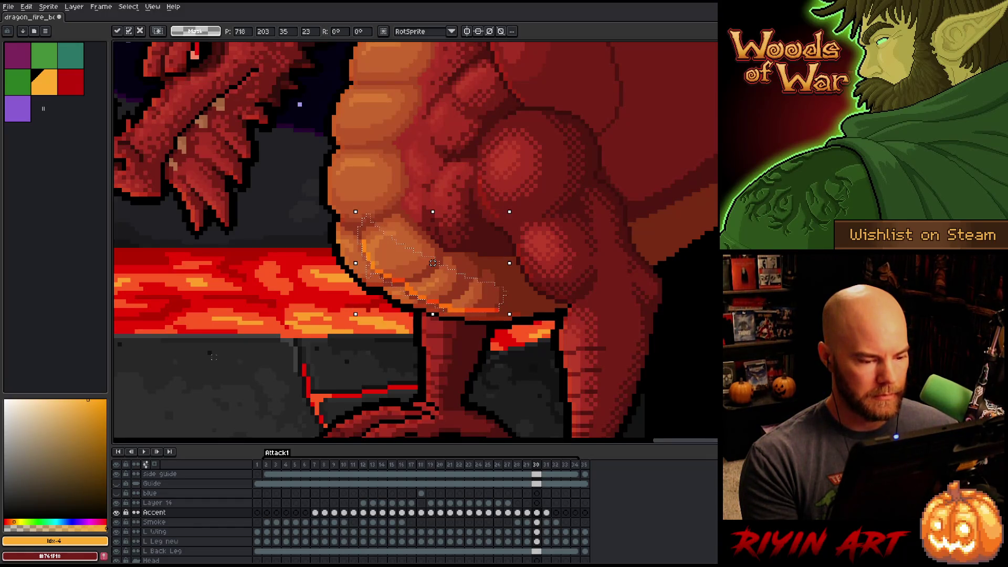
key(Return)
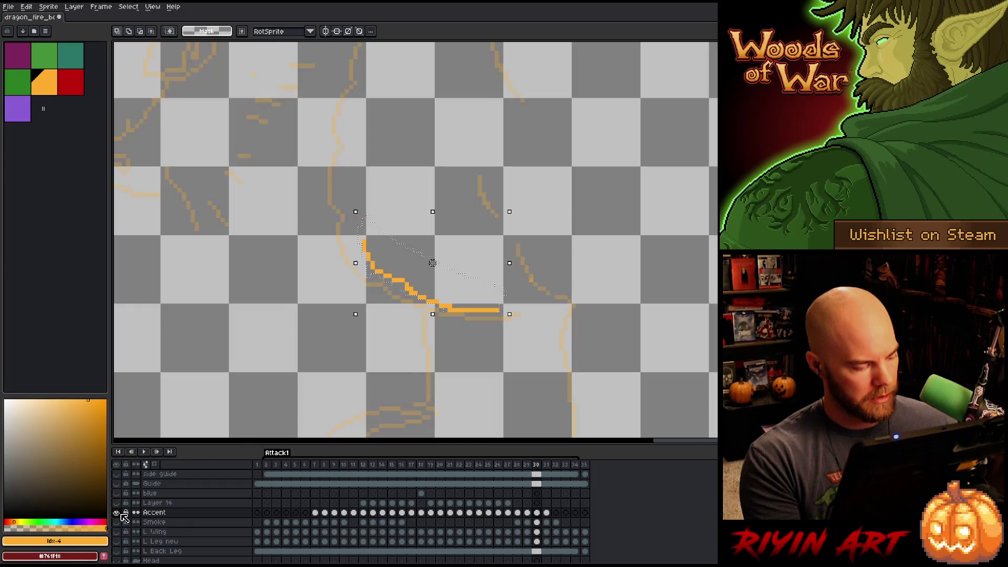
Recolour frame 30's accent lines to the sampled orange, then show all layers again.
alt+click(116, 513)
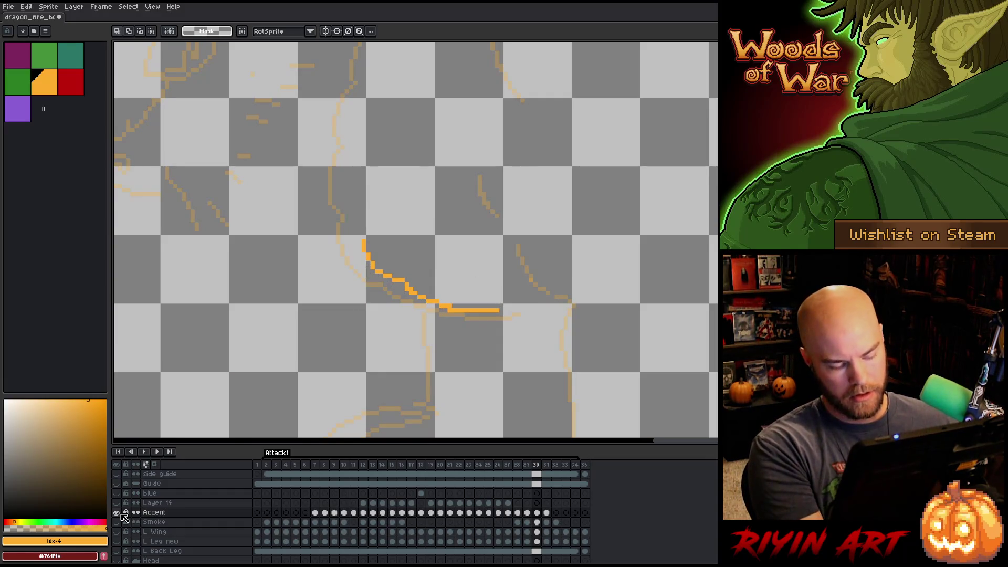
key(shift+r)
drag(512, 112, 377, 284)
click(554, 101)
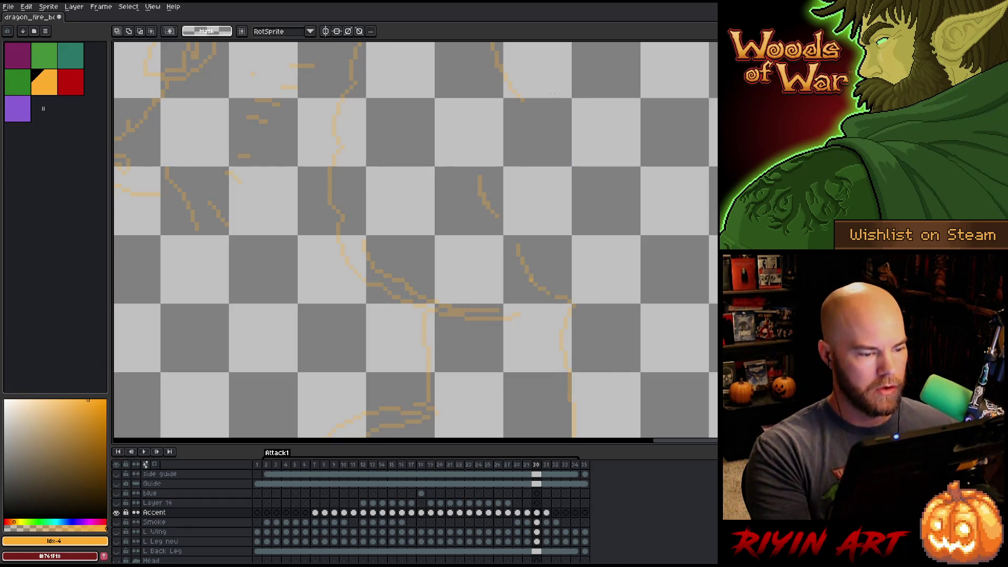
key(i)
click(378, 279)
key(m)
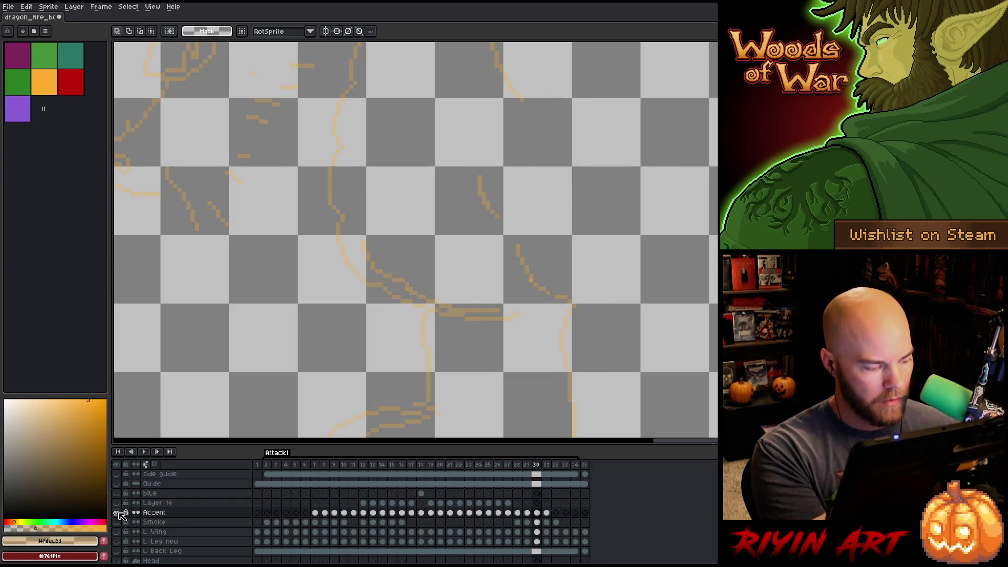
alt+click(116, 512)
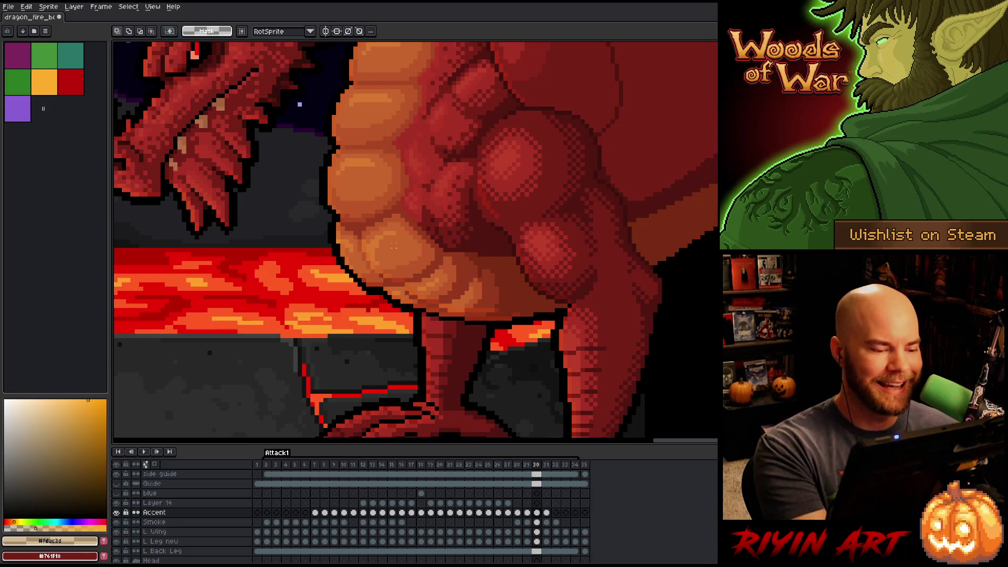
Compare frame 30 with its neighbours, then lasso the lower belly plates on frame 30.
key(b)
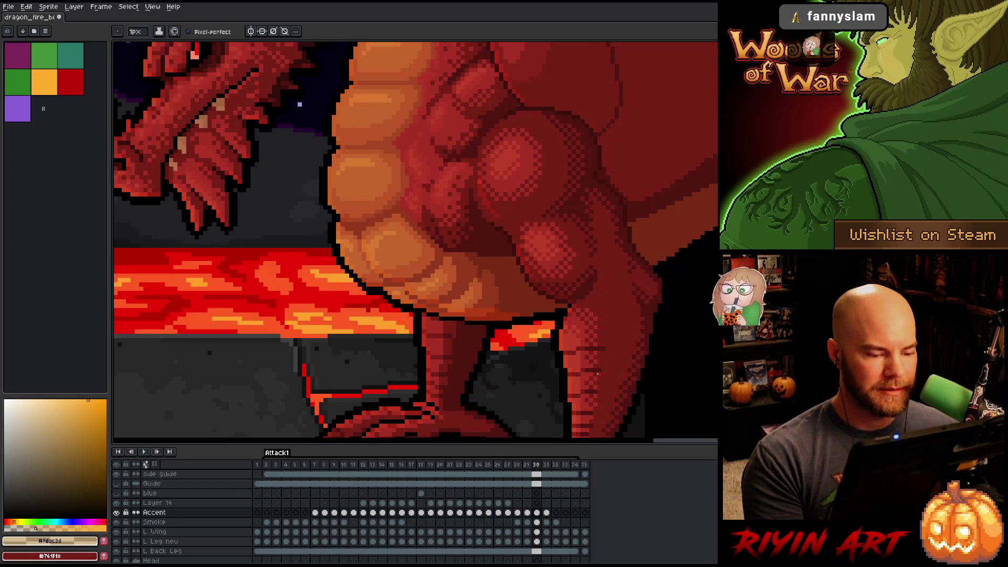
key(e)
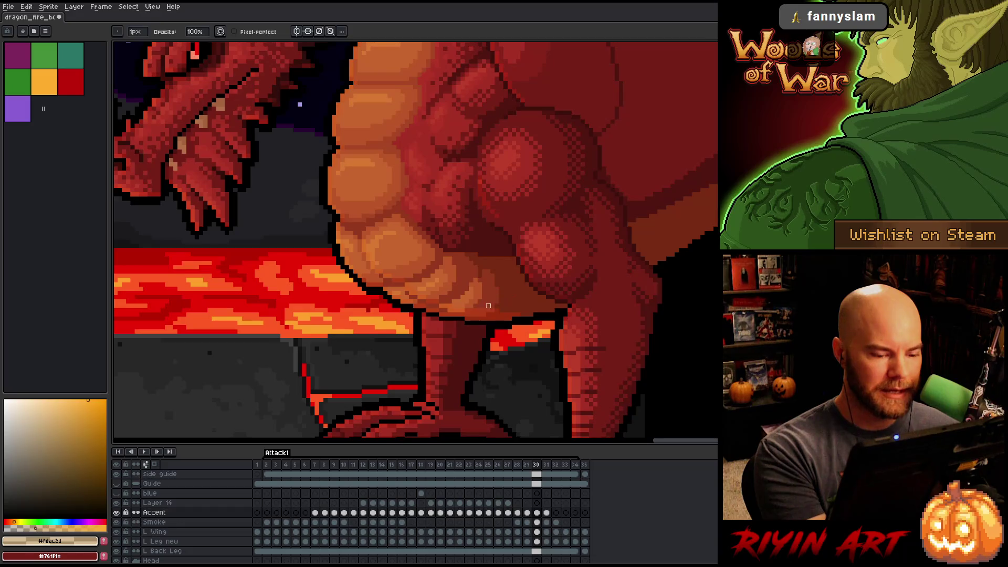
key(Left)
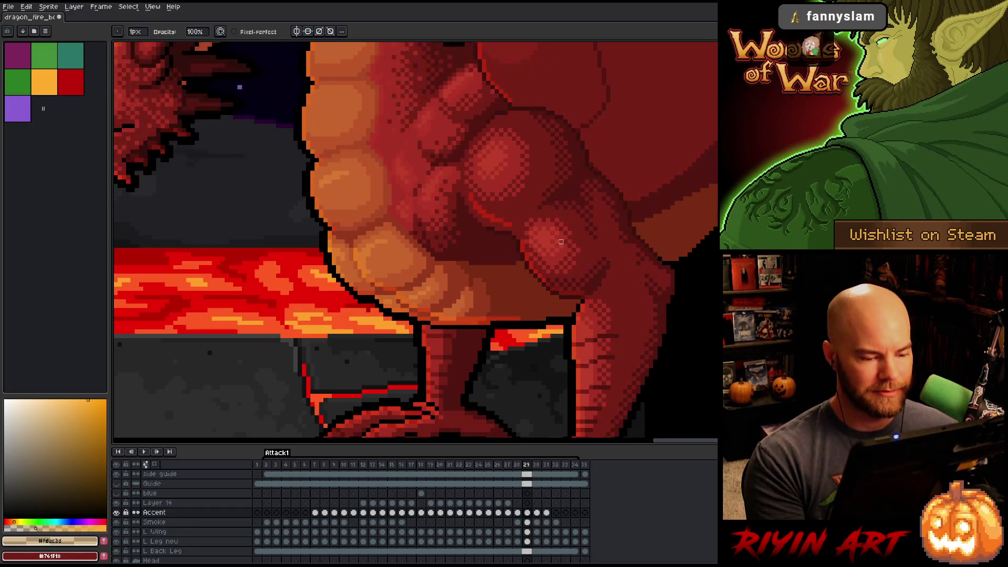
key(Right)
key(Left)
key(Right)
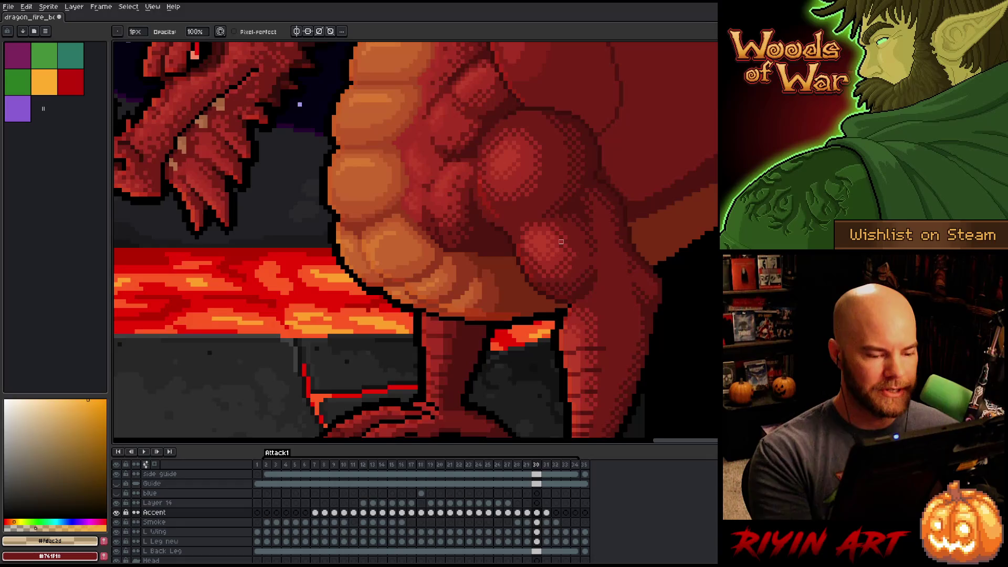
key(Left)
key(Right)
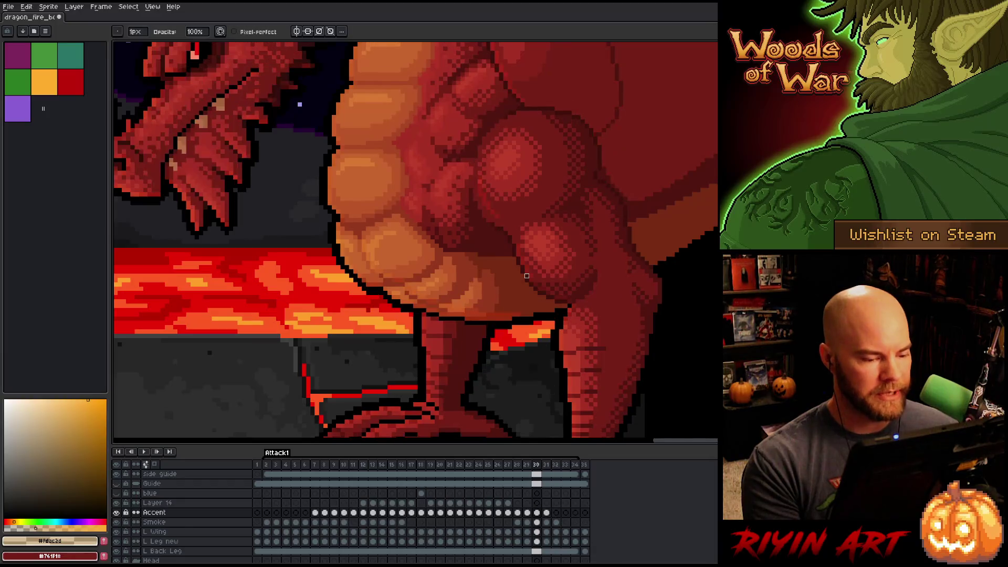
key(q)
mouse_move(483, 301)
mouse_down()
mouse_move(450, 310)
mouse_move(422, 300)
mouse_move(362, 257)
mouse_move(480, 294)
mouse_up()
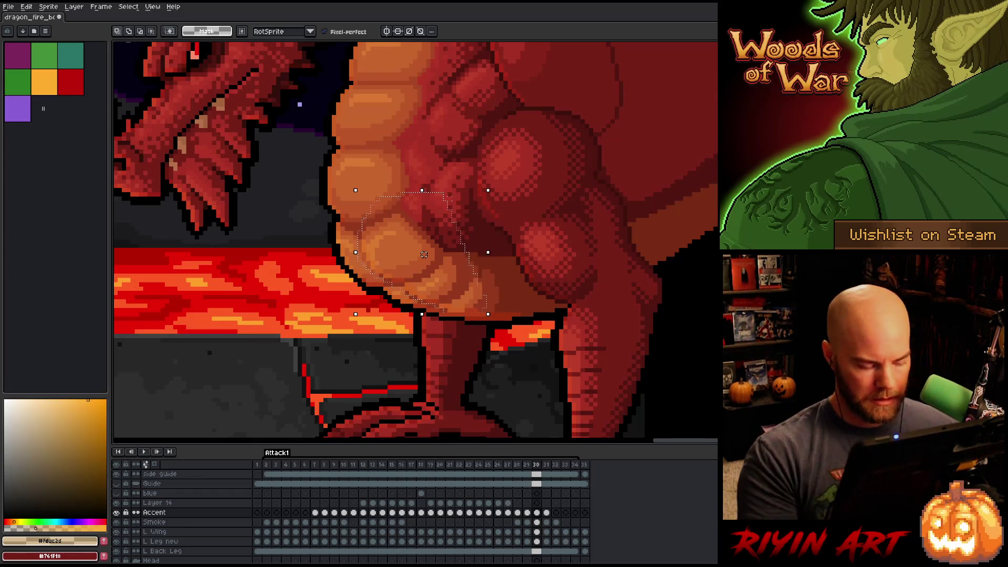
On frame 31, shift the selected belly highlights up and left, then deselect.
key(Right)
drag(424, 254, 420, 250)
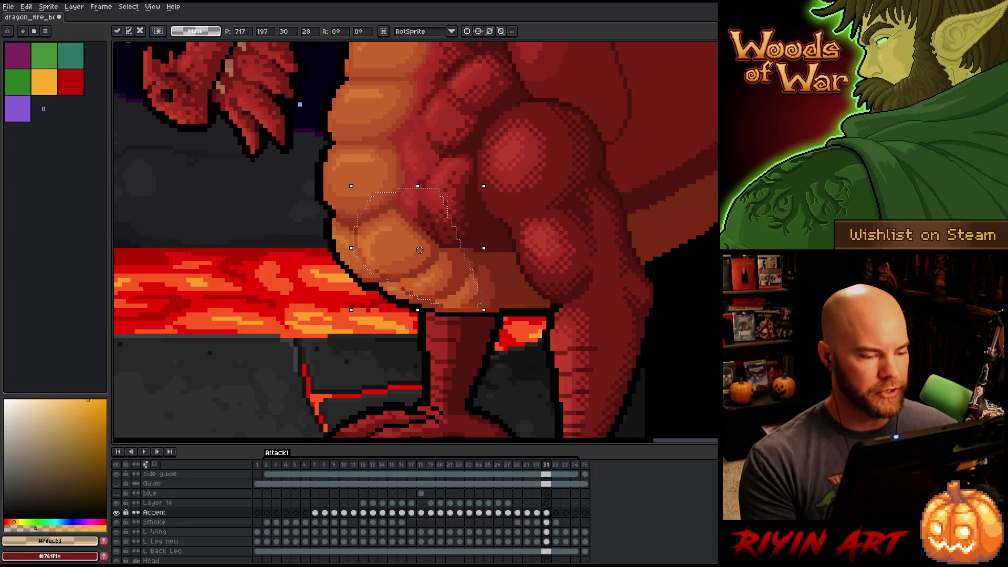
key(Left)
key(Right)
key(Left)
key(Right)
key(ctrl+d)
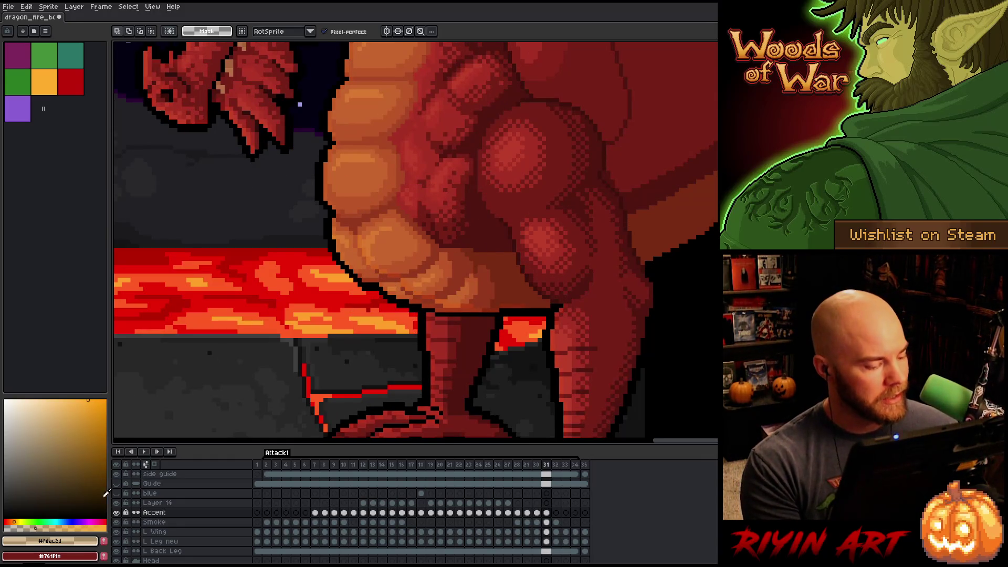
Isolate the Accent layer, apply Replace Color from the accent lines, and show all layers again.
alt+click(118, 513)
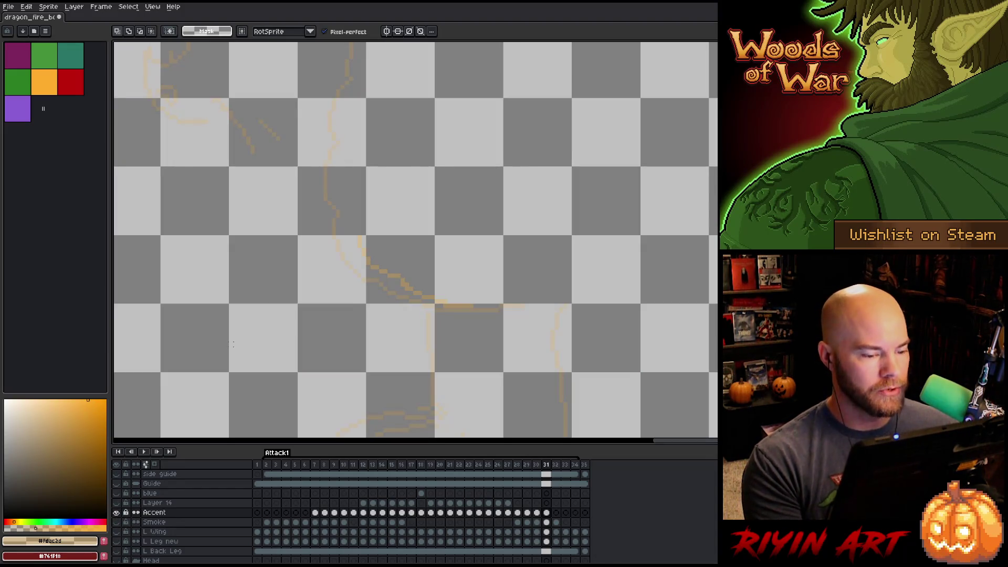
key(shift+r)
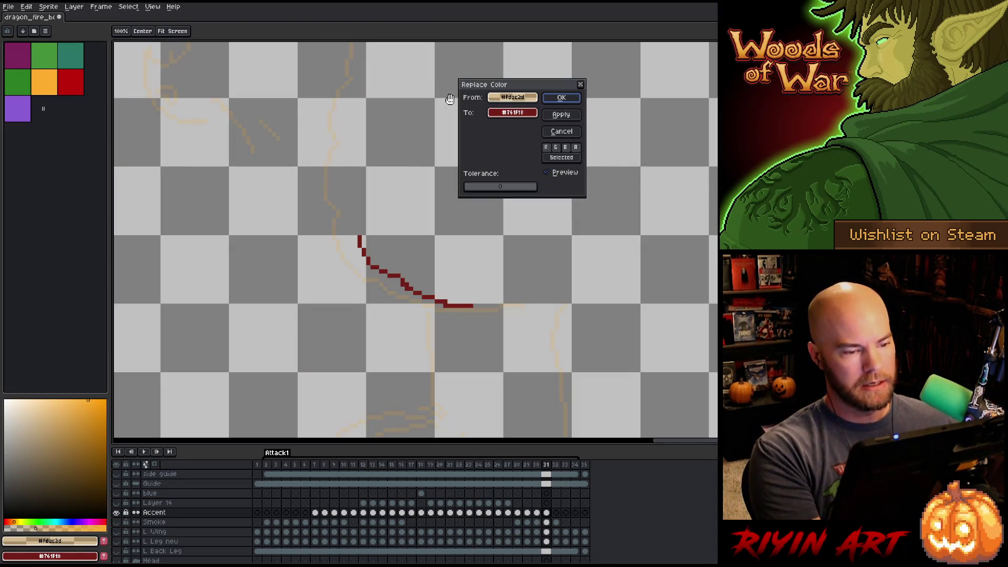
drag(513, 112, 326, 190)
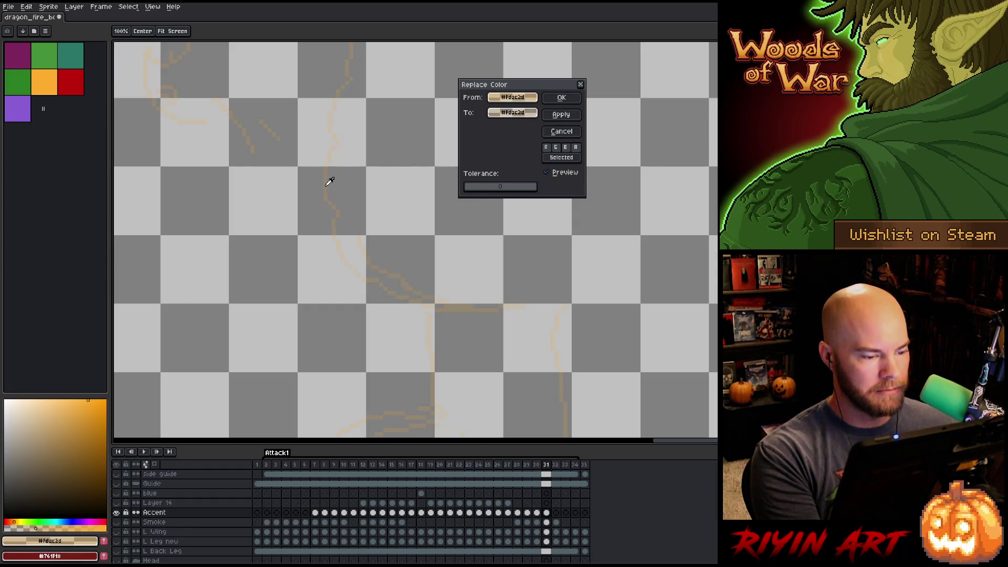
click(564, 98)
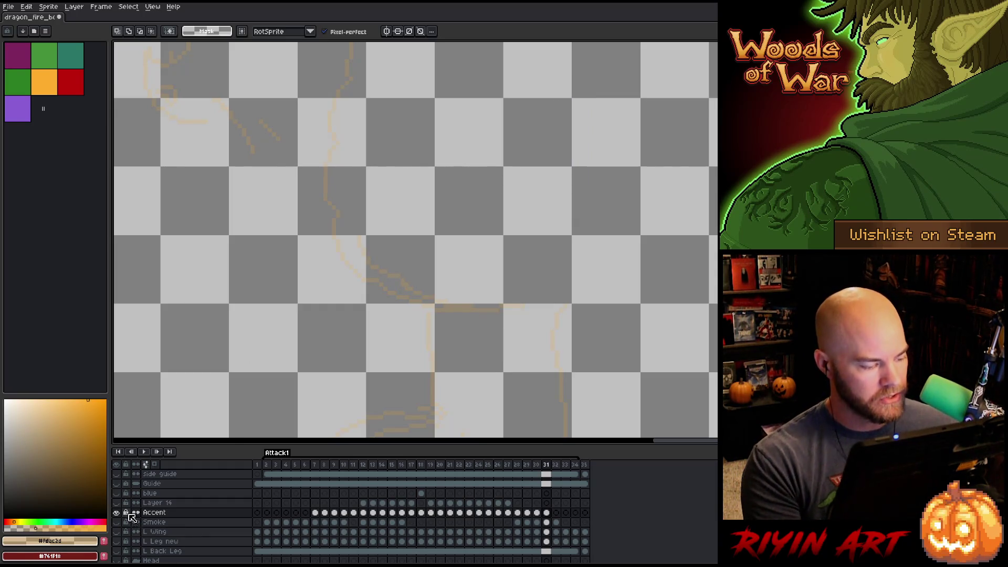
alt+click(117, 512)
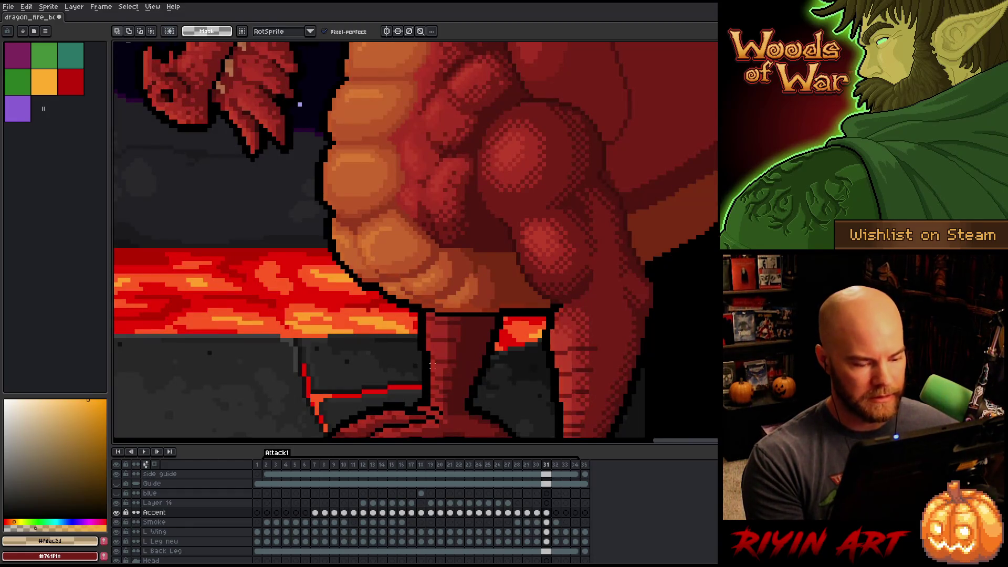
Check frame 31 against its neighbours and the isolated Accent layer, then advance to frame 32.
key(Left)
key(Right)
key(Right)
key(Left)
key(Left)
key(Right)
key(Left)
key(Right)
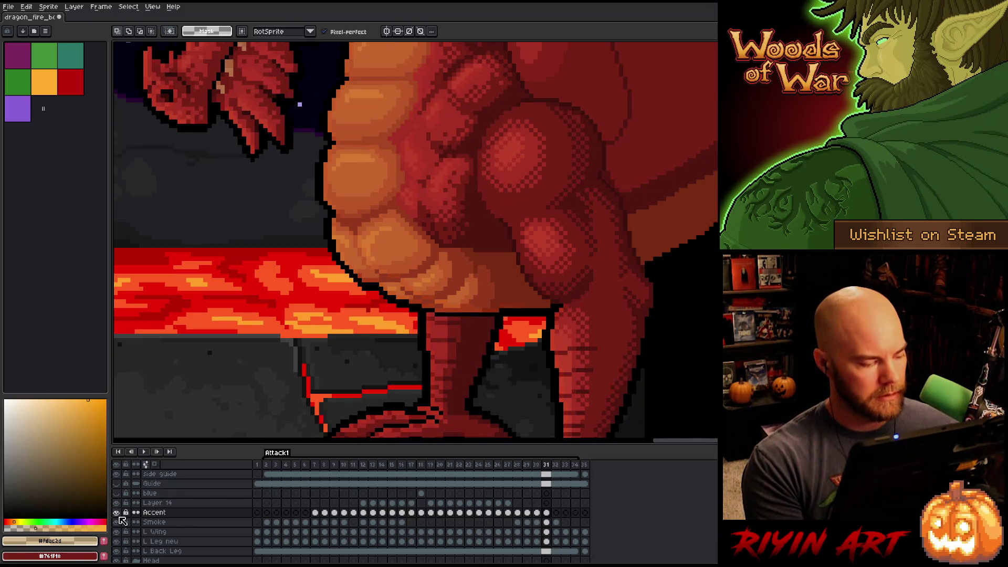
alt+click(117, 513)
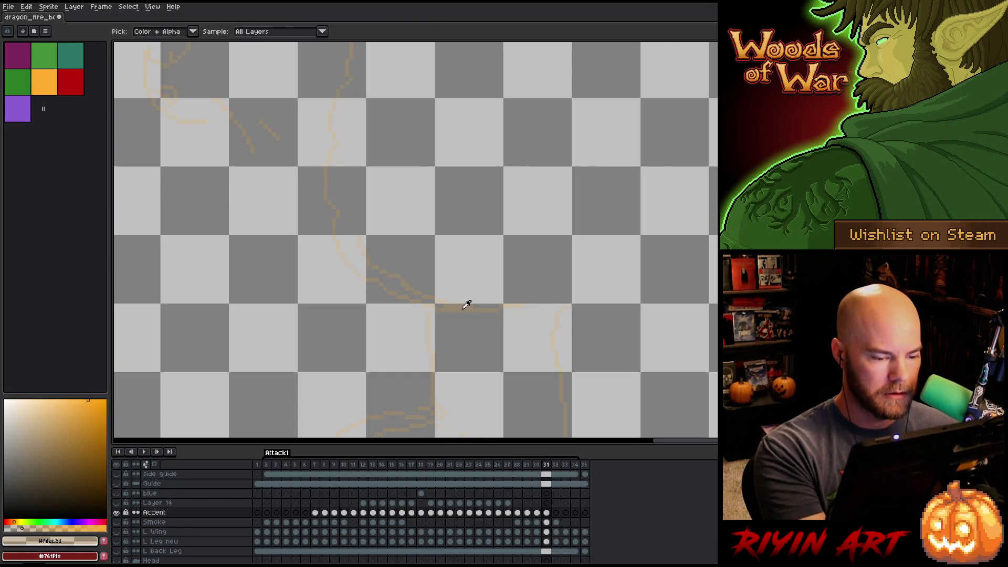
alt+click(117, 513)
key(b)
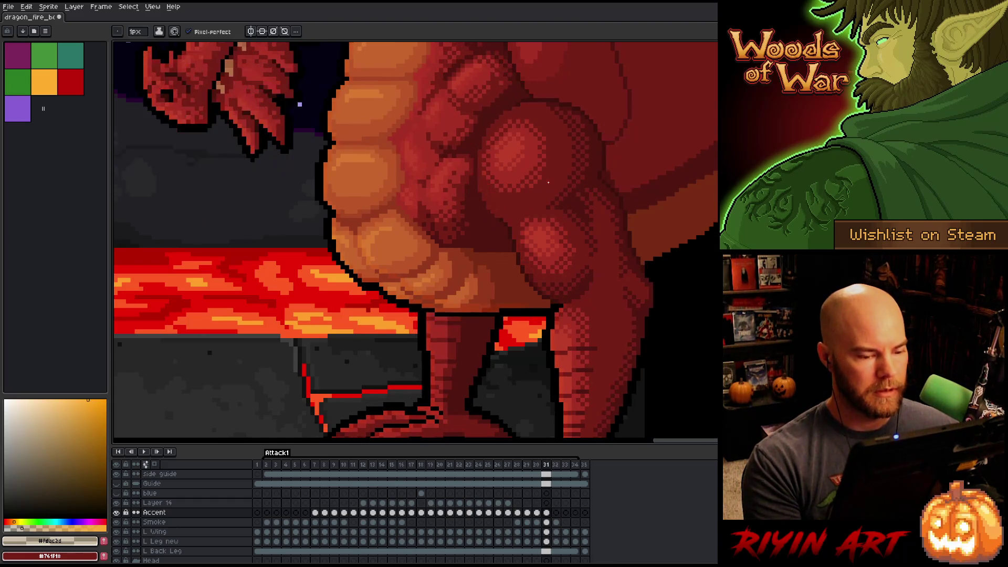
key(Right)
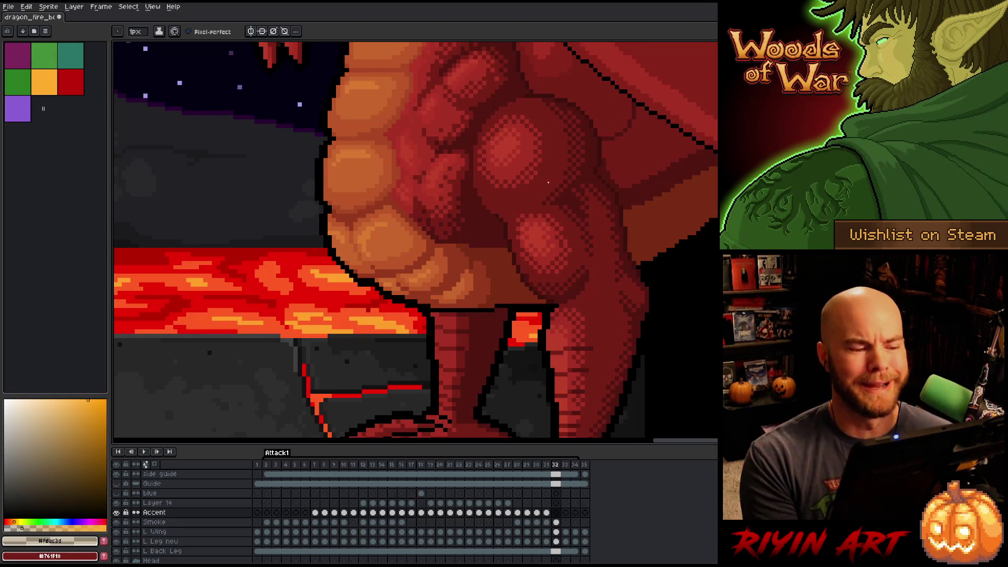
Zoom out on frame 32 so the whole dragon and lava battlefield fit in view.
key(v)
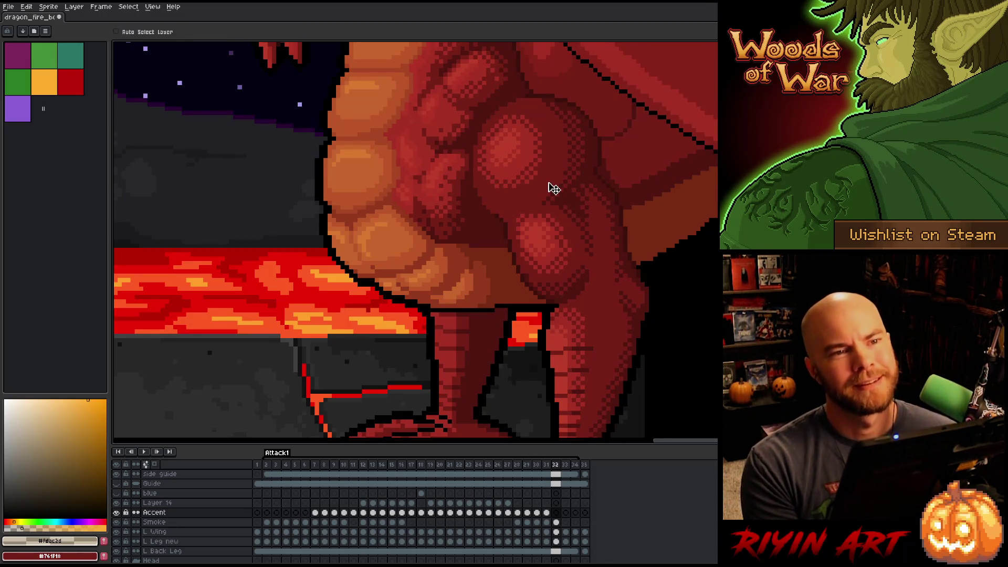
key(b)
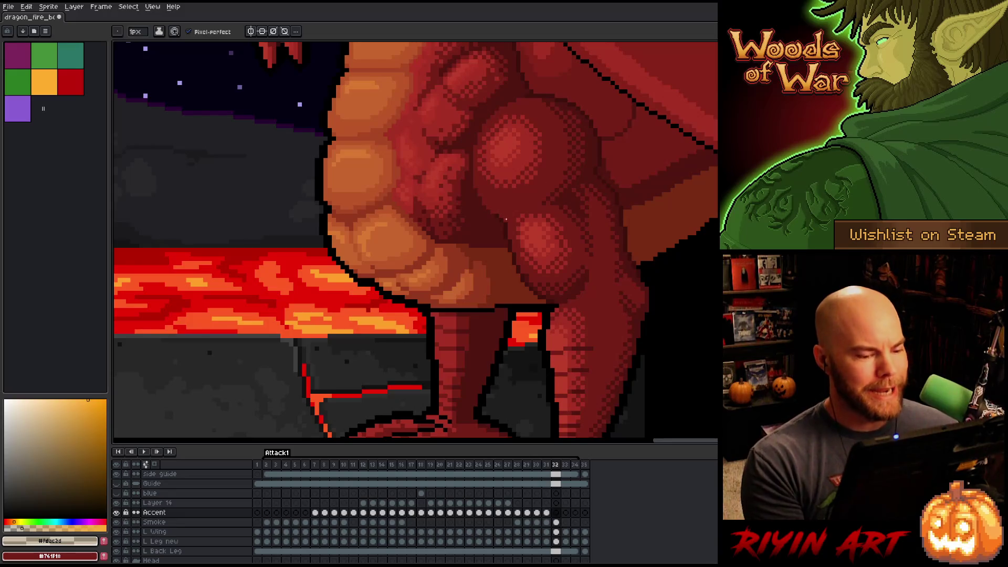
scroll(500, 217, down, 4)
scroll(368, 315, up, 4)
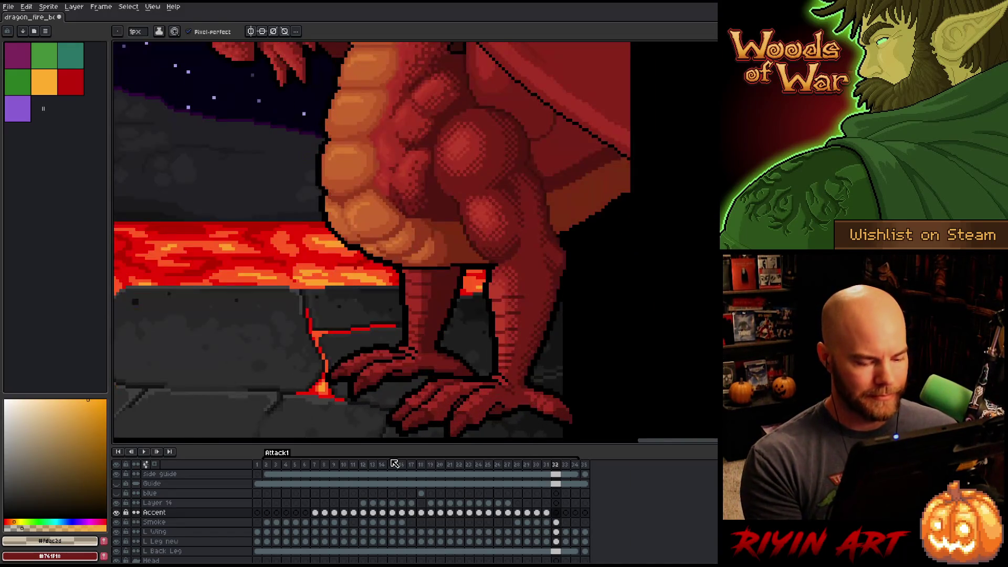
key(minus)
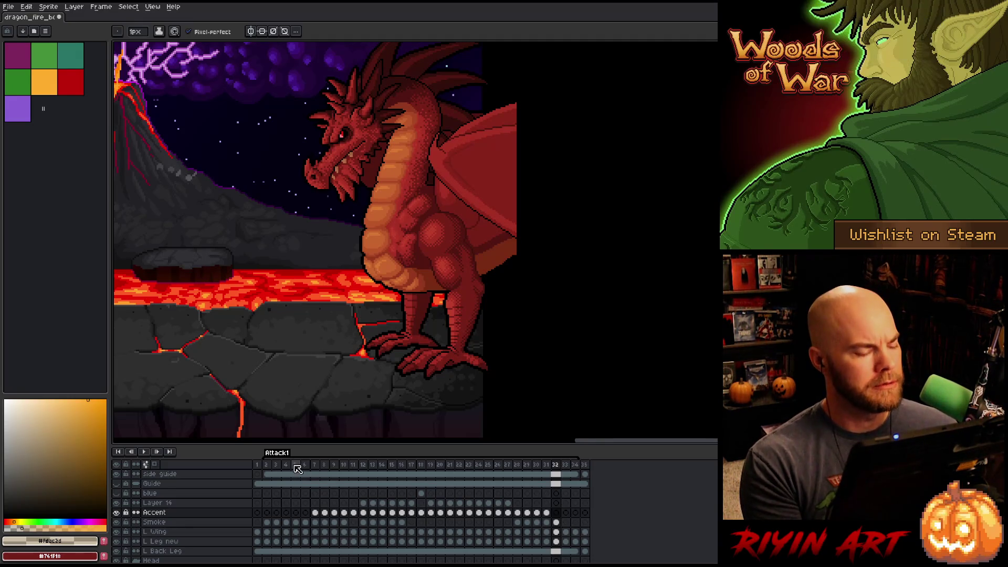
Go to frame 7 and zoom in on the dragon's belly.
click(296, 464)
key(Right)
key(Right)
key(Right)
key(Right)
key(Right)
key(Left)
key(Left)
key(Left)
key(Left)
scroll(449, 270, up, 4)
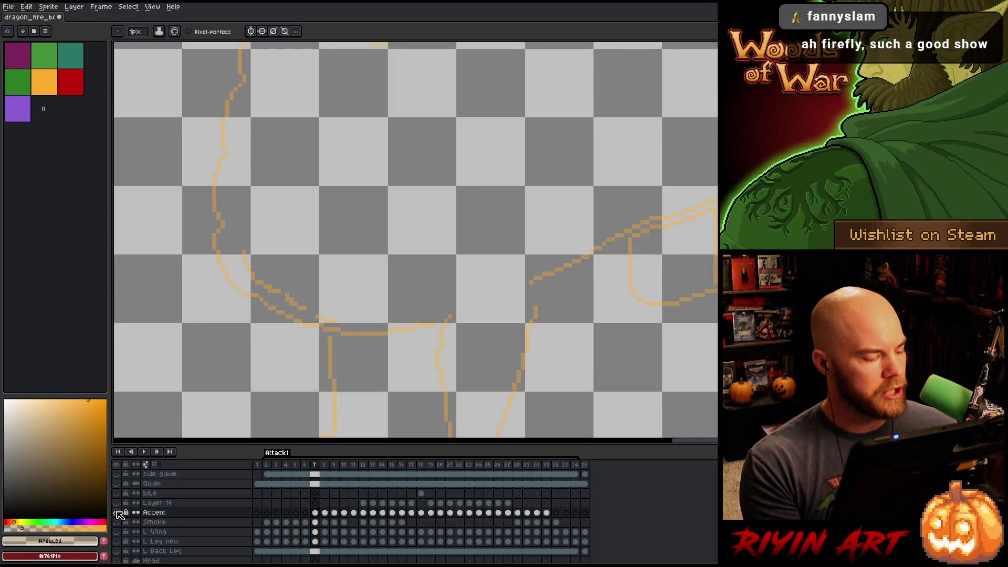
Sample a colour from the isolated Accent layer and paint a brighter red highlight along the belly scale edge.
alt+click(116, 513)
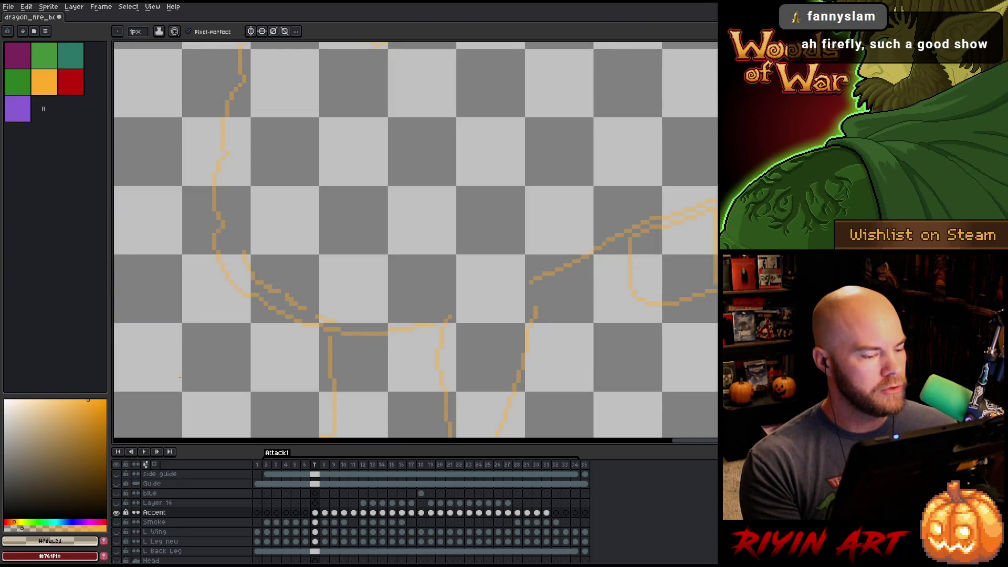
alt+click(257, 270)
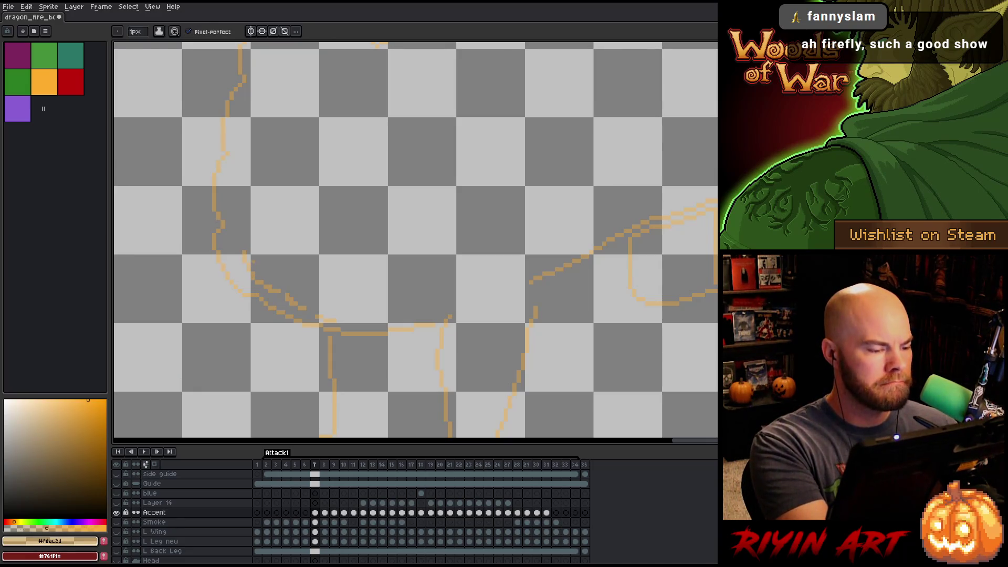
alt+click(116, 512)
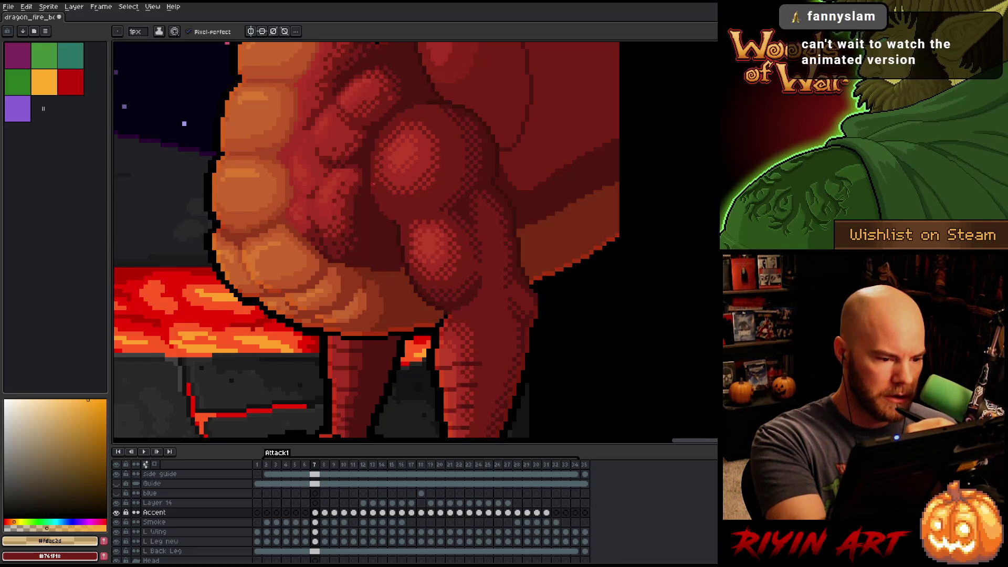
drag(375, 172, 388, 199)
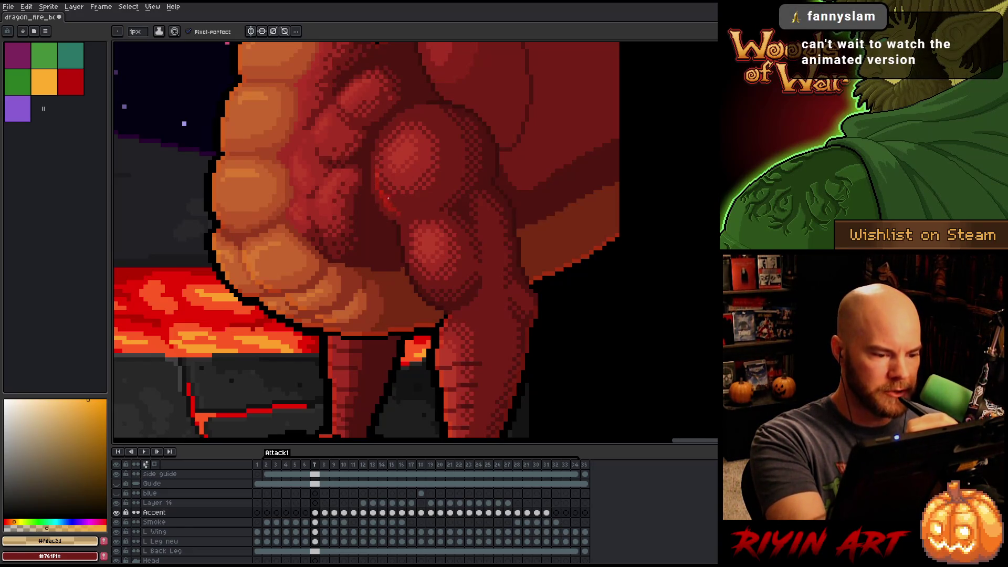
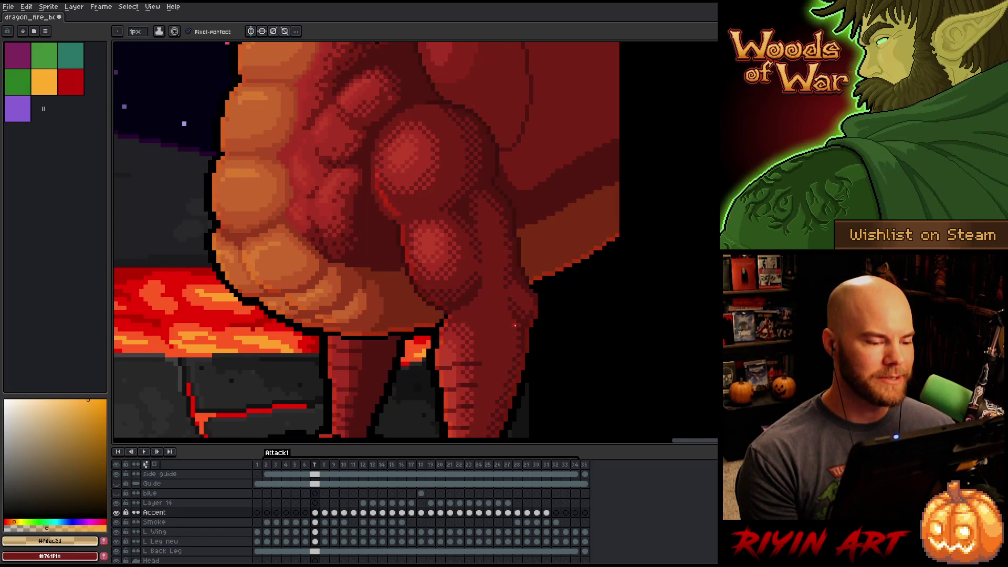
On frame 8, move the selected leg-muscle area one pixel right and up, then commit and deselect.
key(m)
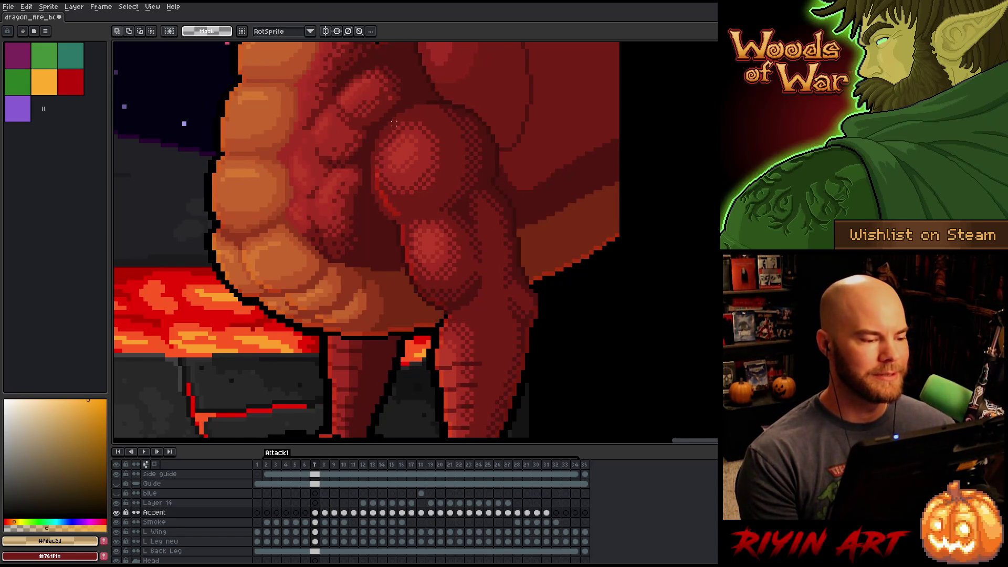
mouse_move(357, 134)
mouse_down()
mouse_move(424, 228)
mouse_move(423, 217)
mouse_up()
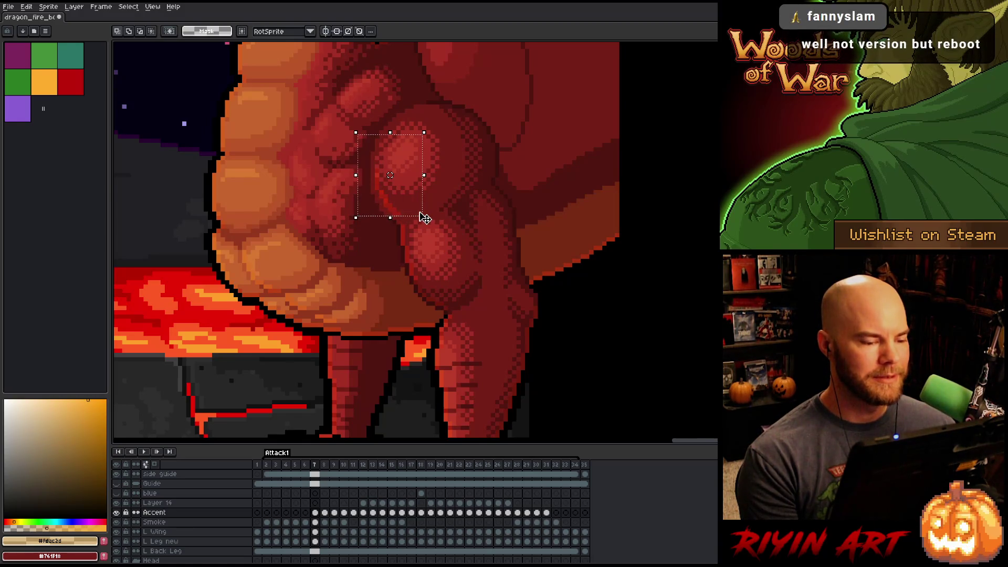
key(period)
key(Right)
key(Up)
key(Return)
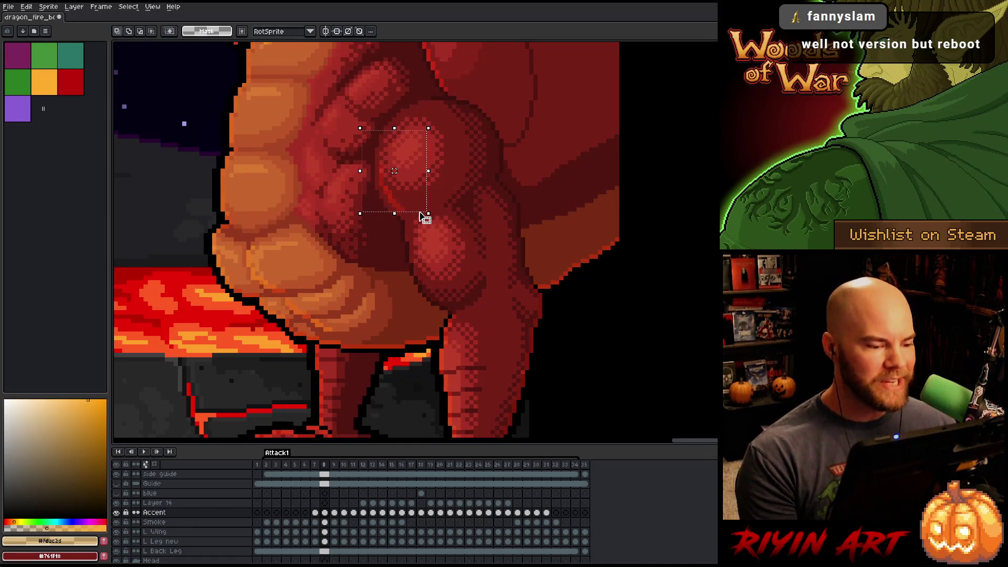
key(ctrl+d)
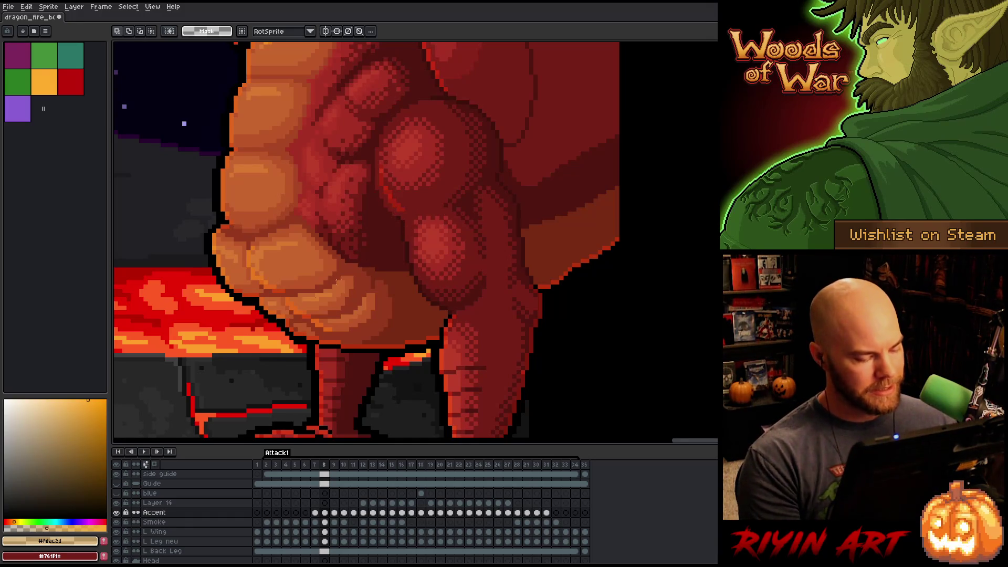
alt+click(118, 512)
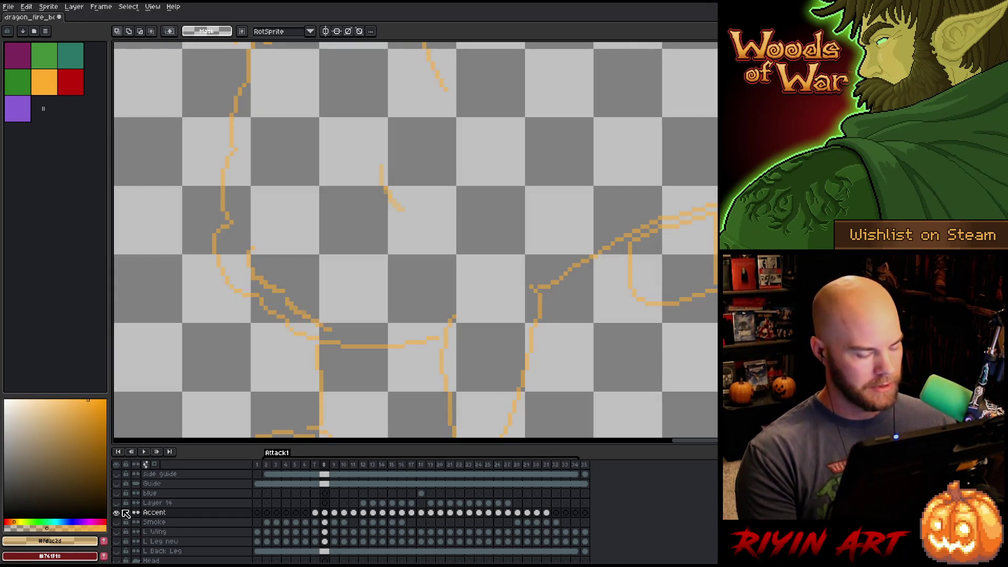
key(shift+r)
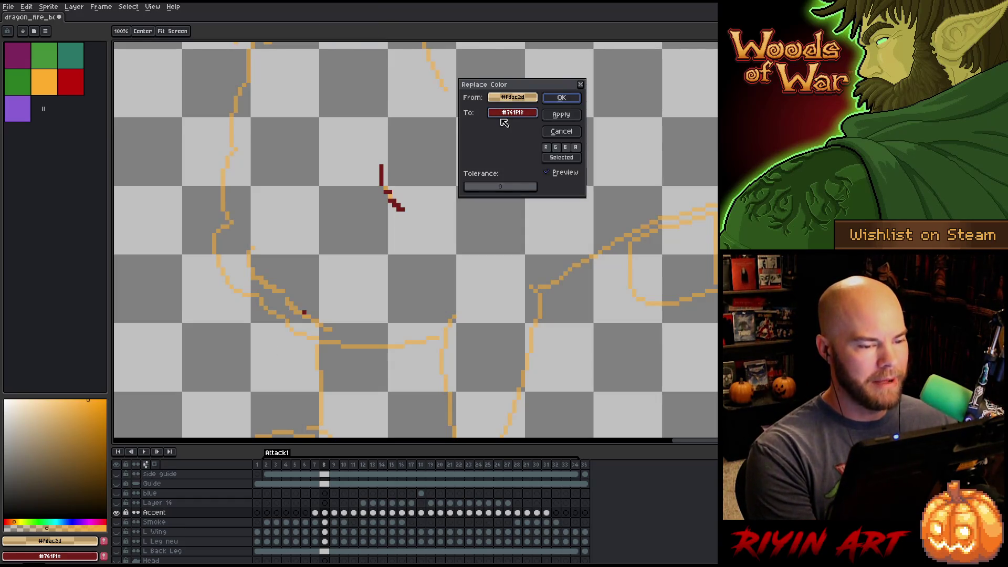
drag(478, 189, 476, 188)
click(512, 112)
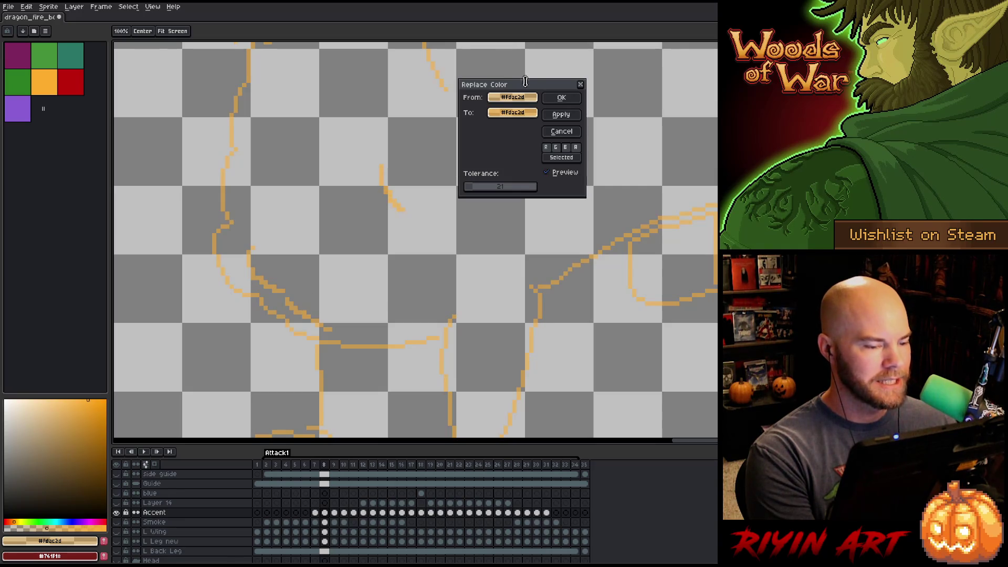
click(561, 97)
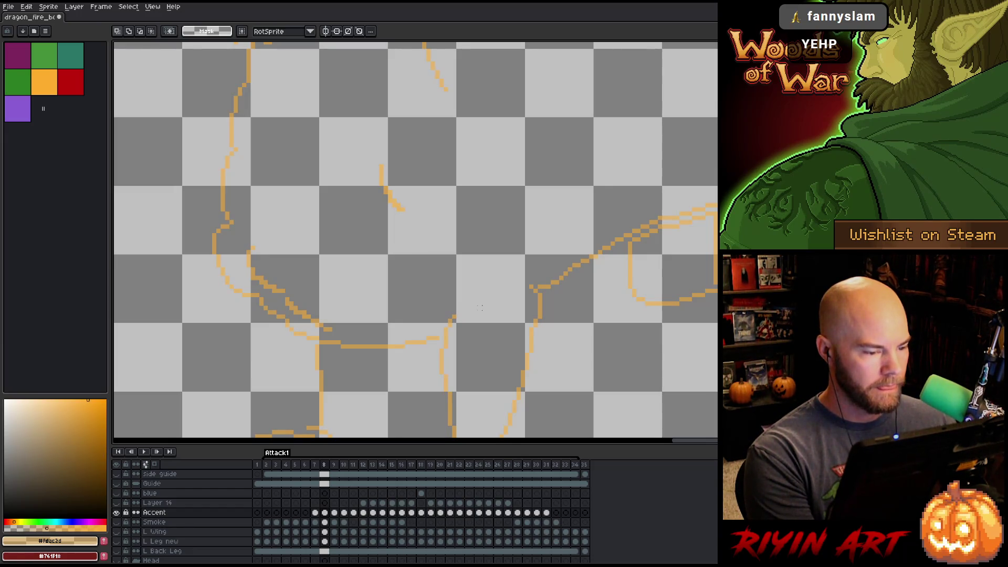
key(Left)
key(Right)
key(Left)
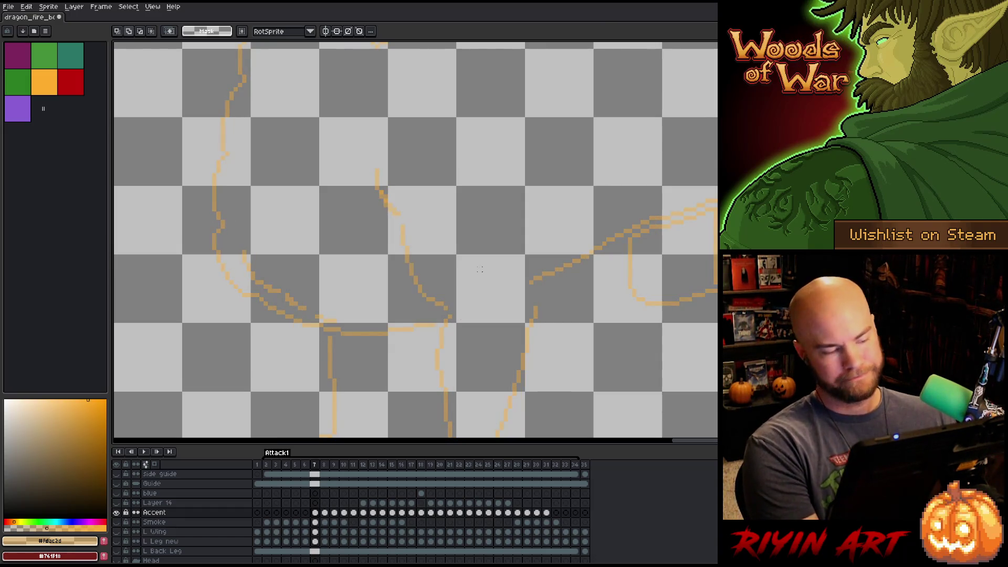
key(shift+r)
click(371, 170)
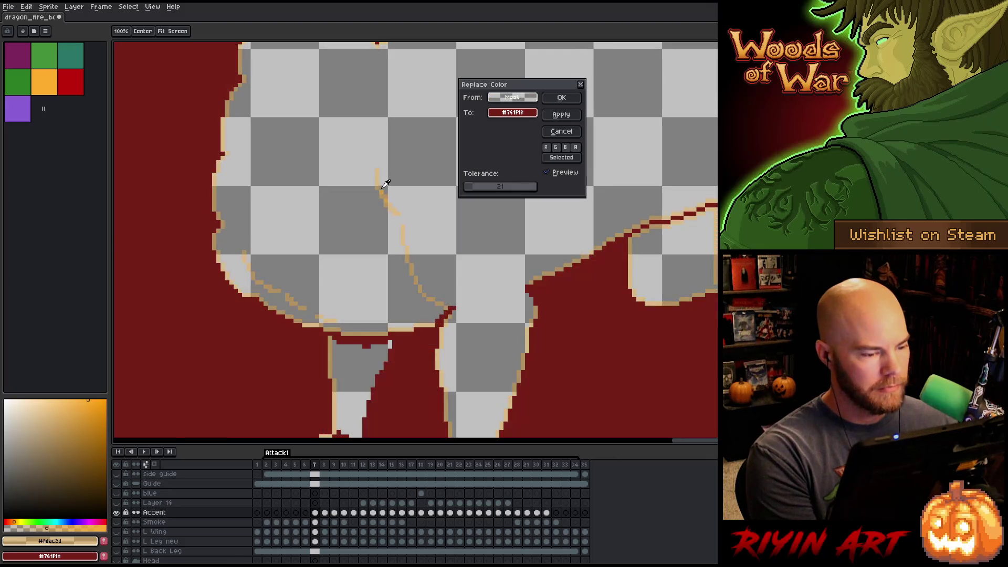
click(378, 184)
right_click(381, 193)
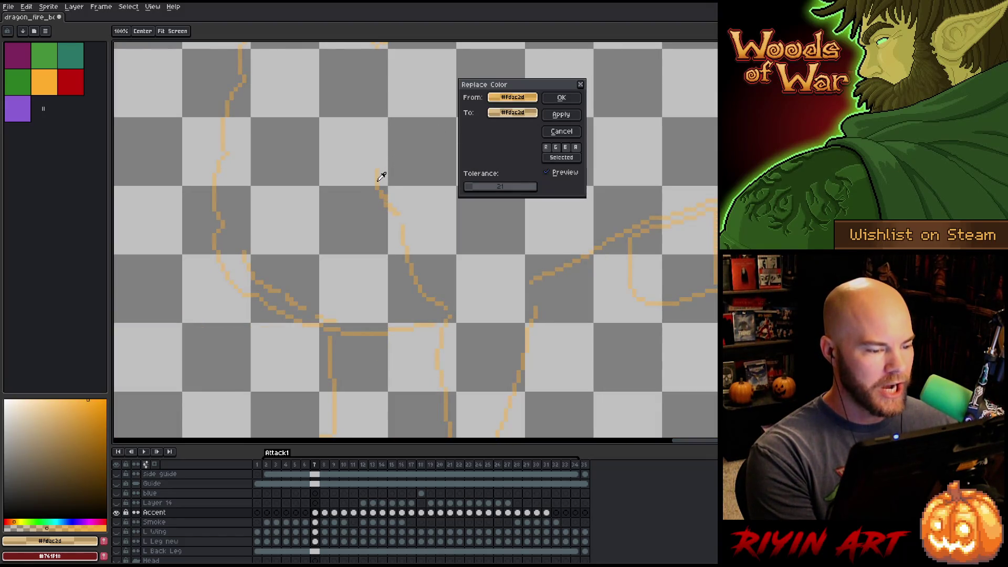
key(Return)
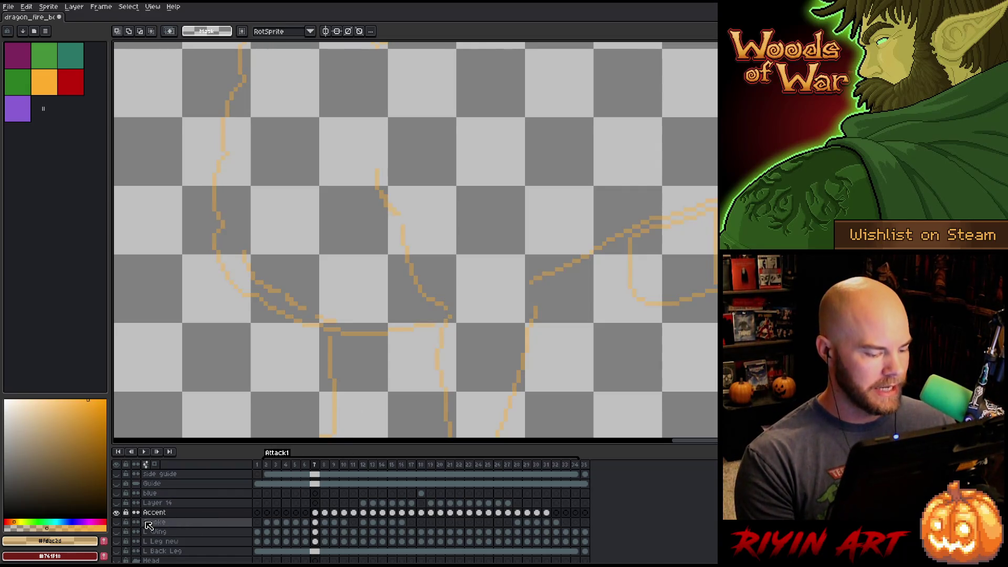
alt+click(116, 513)
key(period)
key(comma)
key(period)
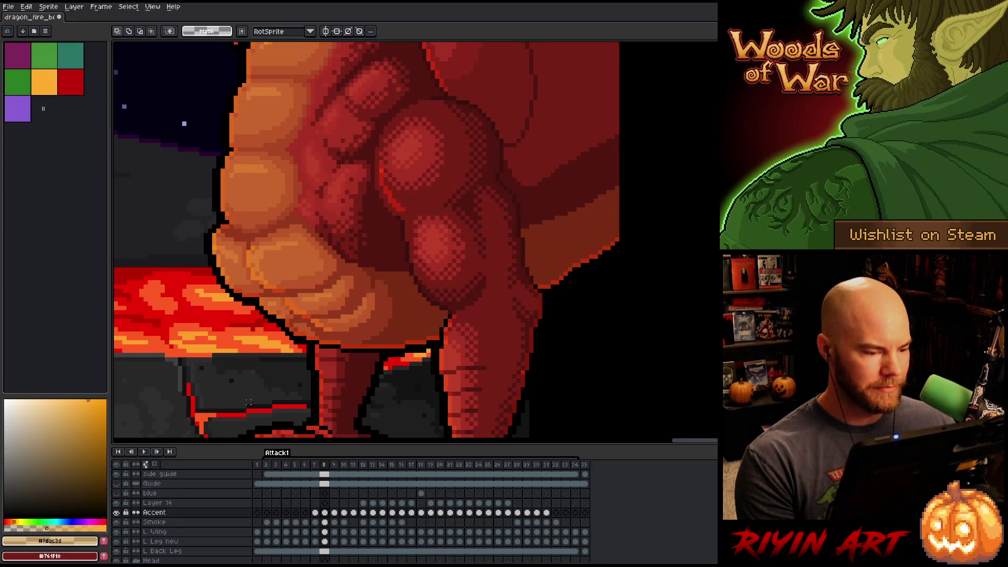
Pencil a short red line down the frame 8 leg muscle, checking the Accent layer alone.
alt+click(116, 513)
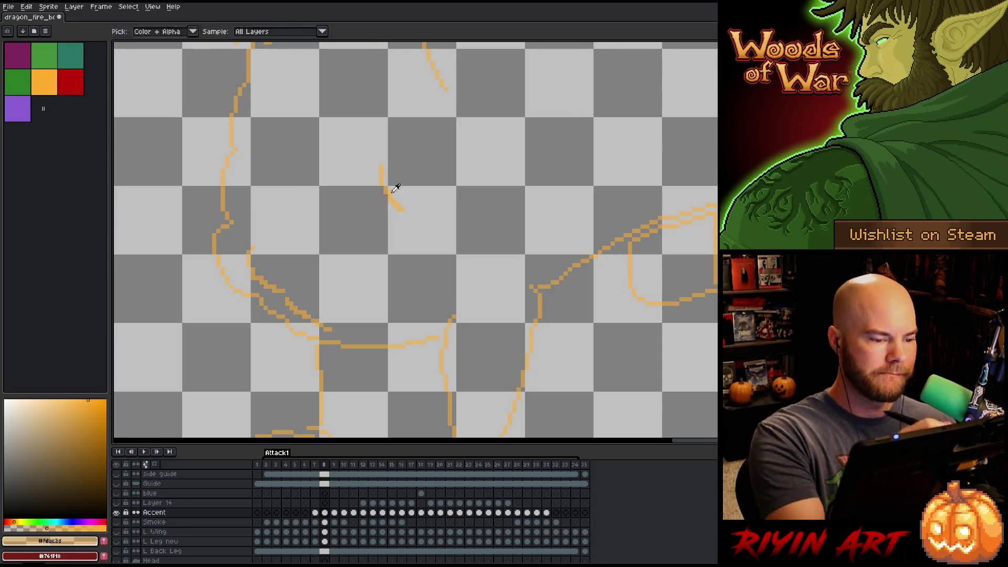
alt+click(116, 513)
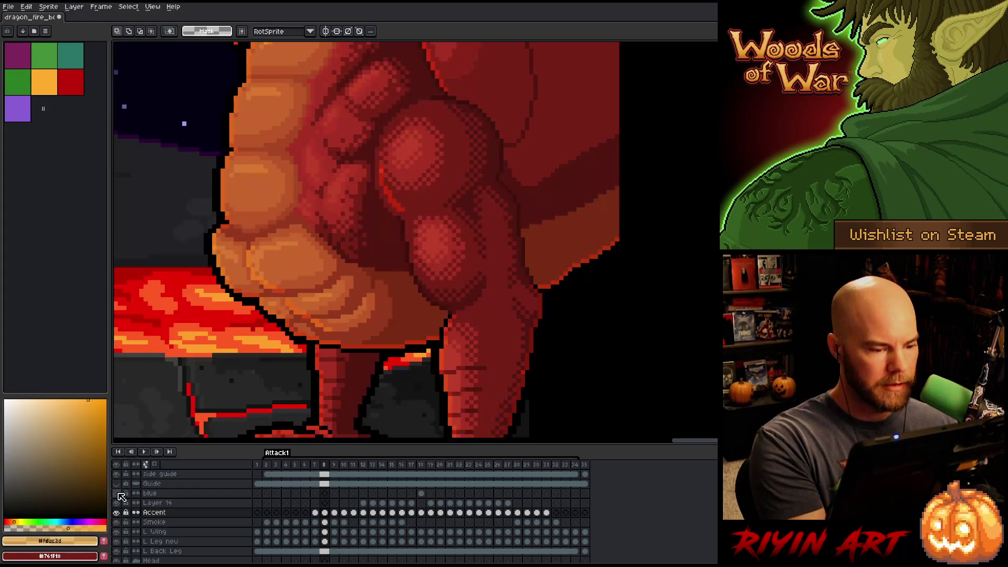
key(b)
drag(407, 223, 407, 238)
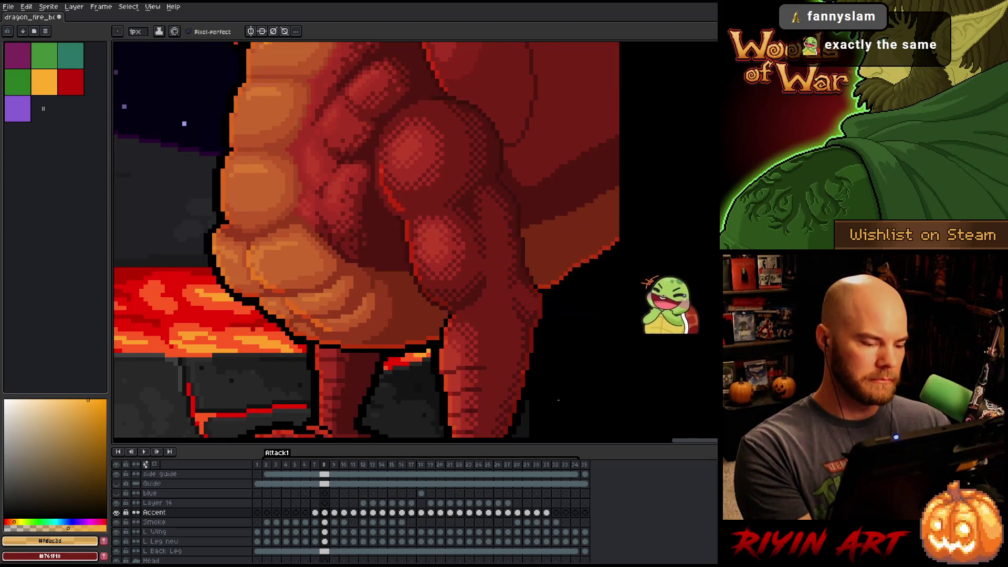
alt+click(117, 513)
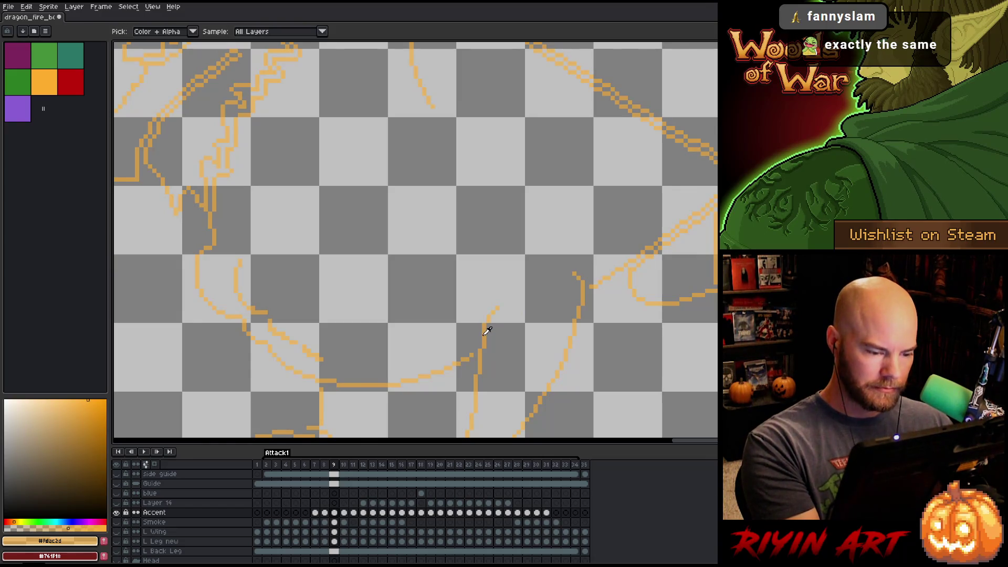
alt+click(117, 512)
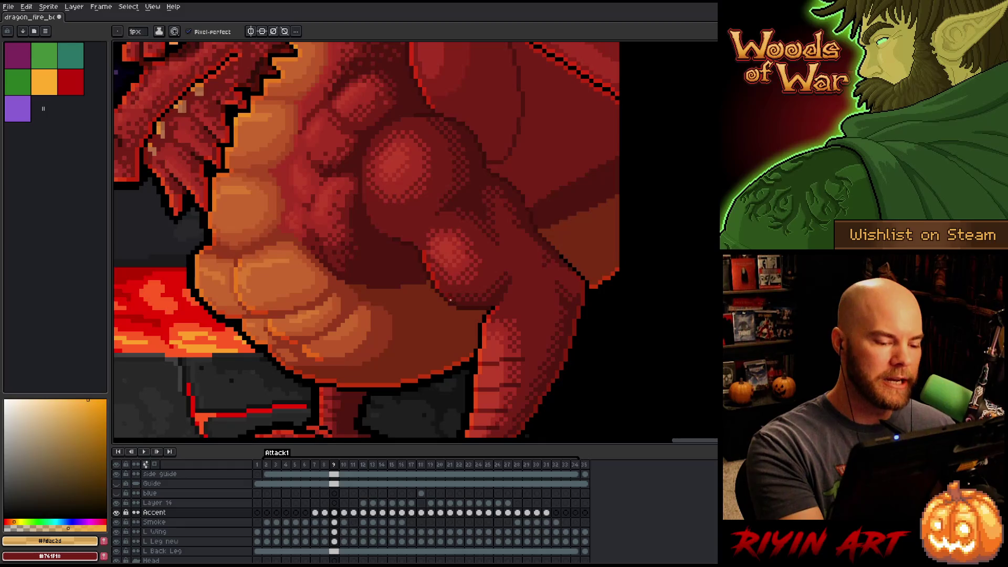
Draw a first red stroke on frame 9 and compare it with the neighbouring frame.
drag(462, 304, 487, 305)
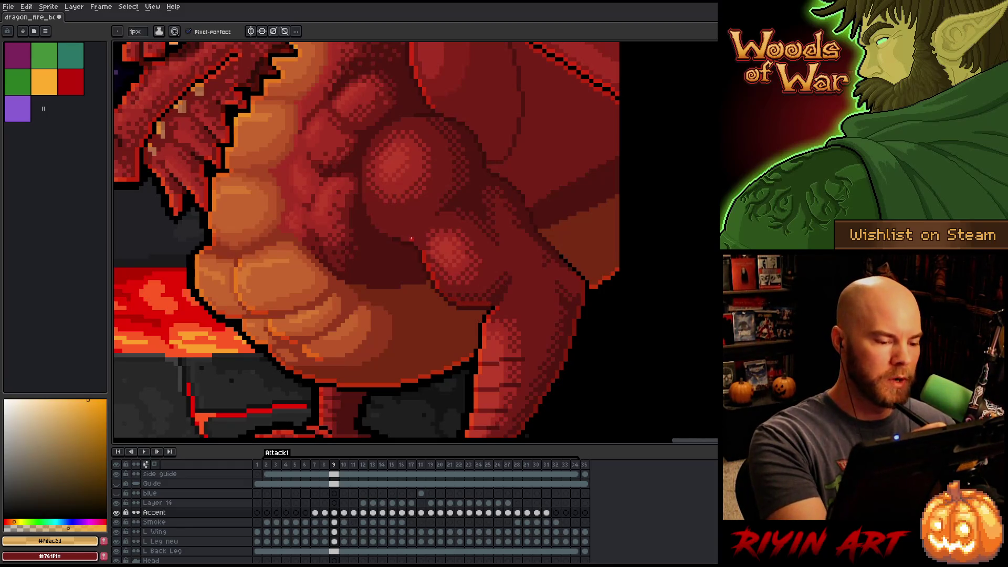
key(Left)
key(Right)
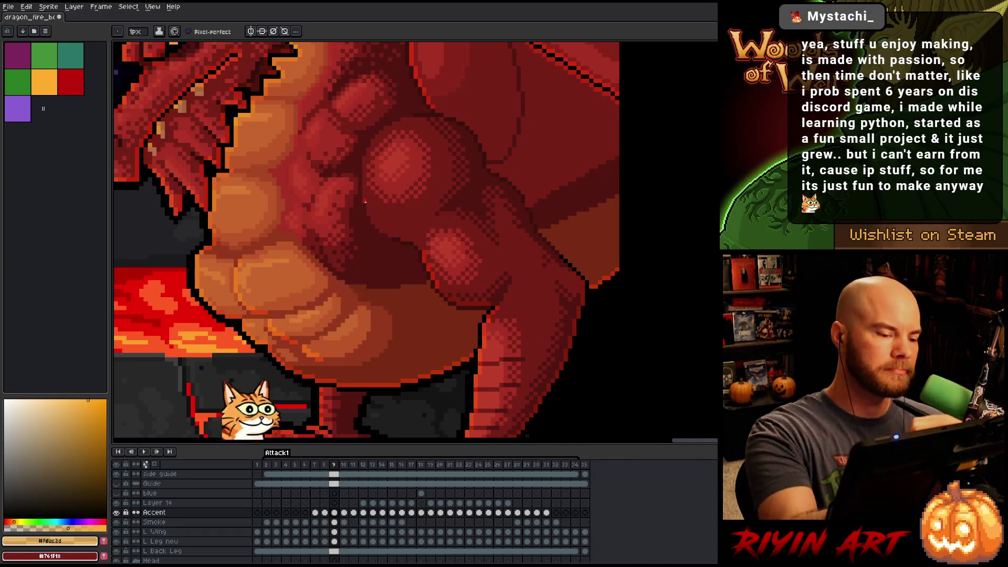
Paint the red accent along the frame 9 muscle crease, erase stray pixels, repaint, and return to frame 8.
drag(372, 200, 388, 227)
key(e)
drag(381, 218, 385, 218)
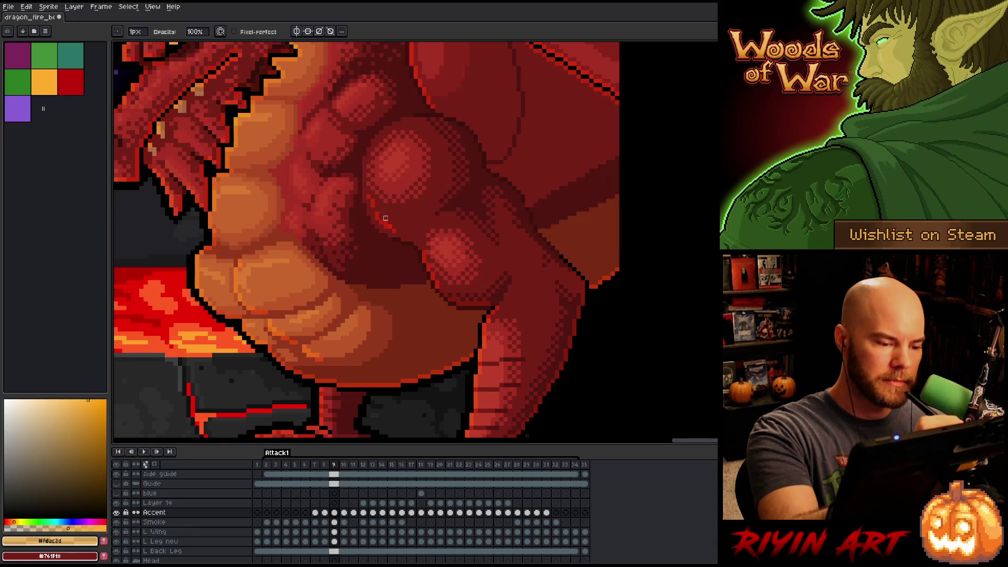
key(b)
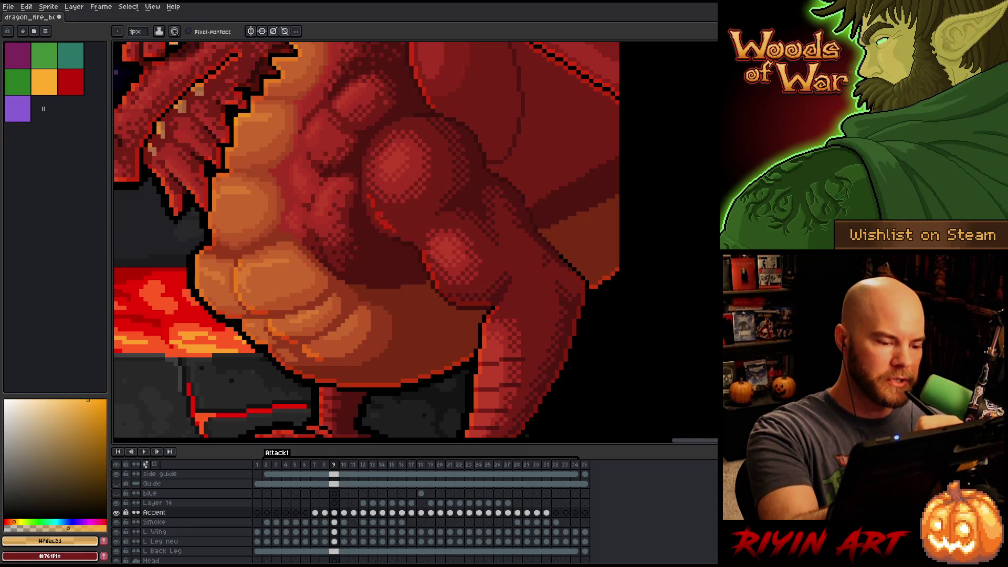
drag(379, 208, 381, 216)
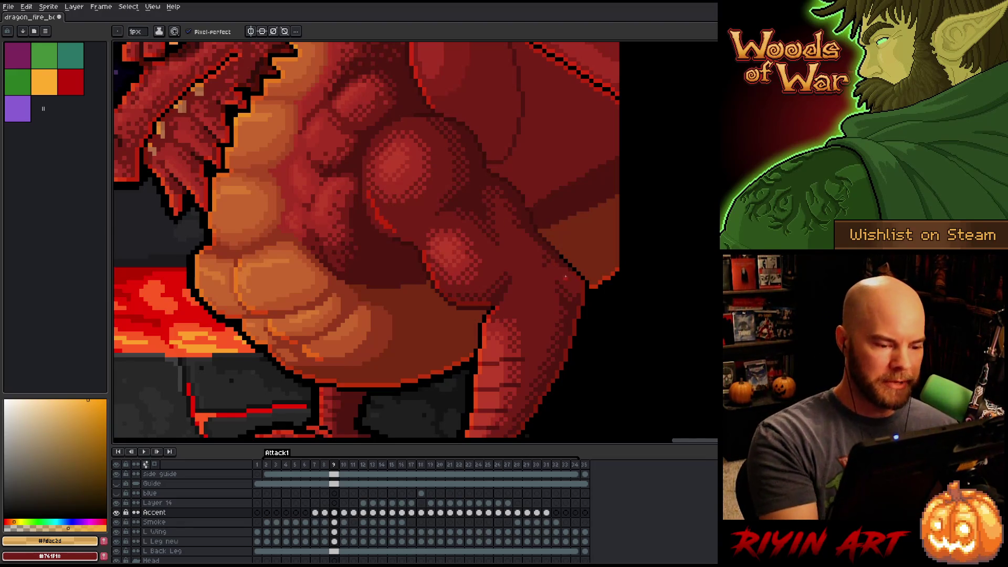
key(comma)
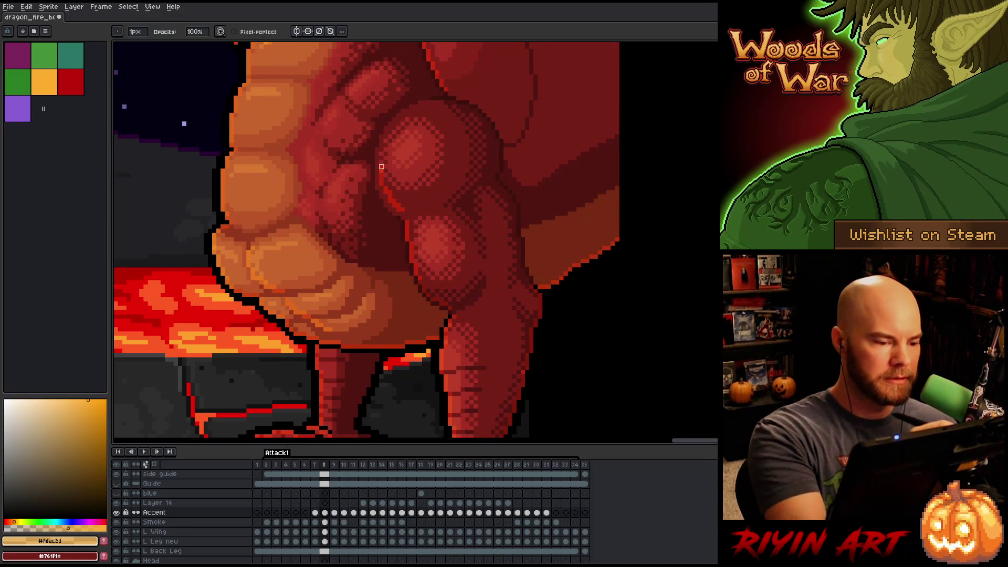
Flip through frames 7 to 10 to compare the leg poses, with the pencil selected.
key(comma)
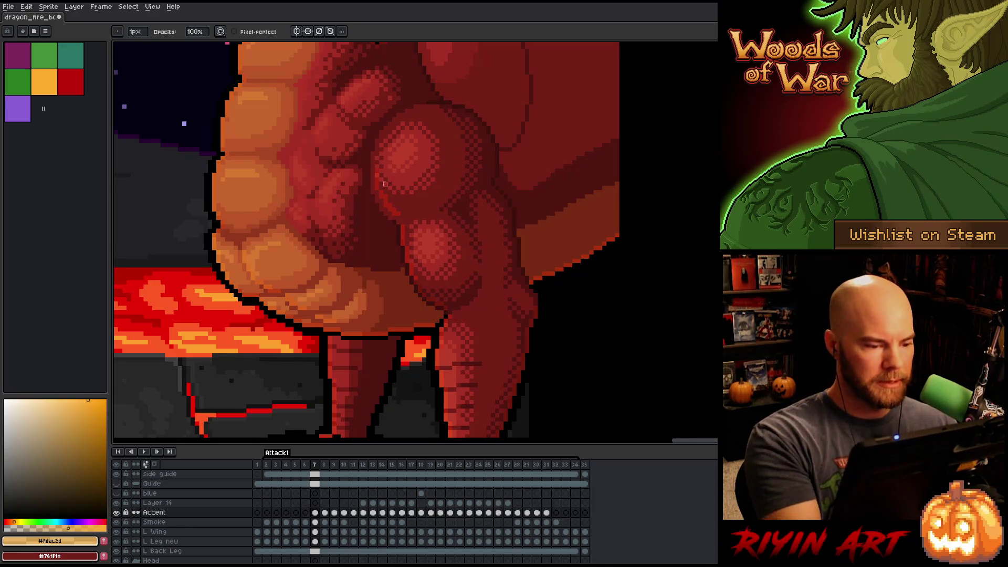
key(comma)
key(period)
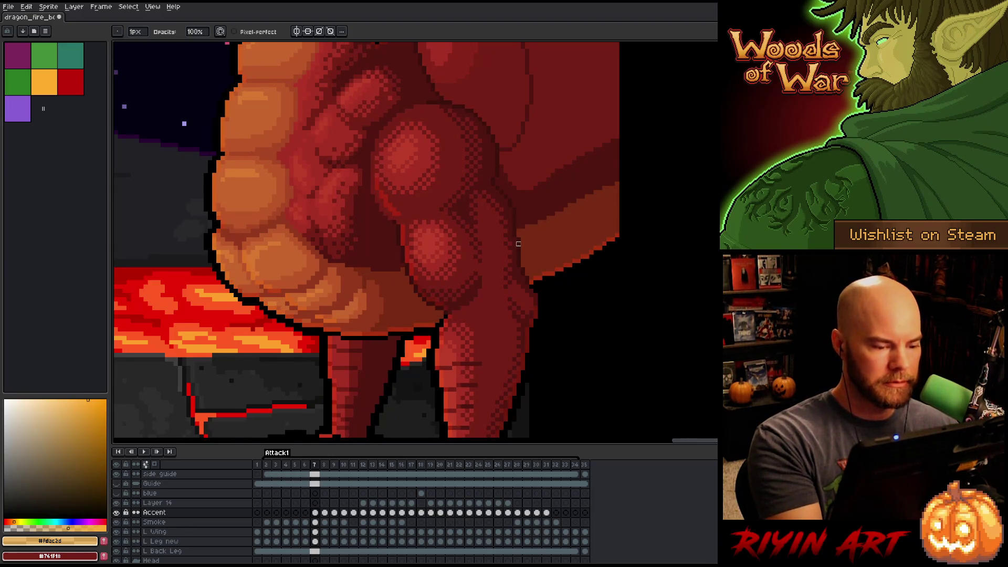
key(period)
key(period)
key(comma)
key(period)
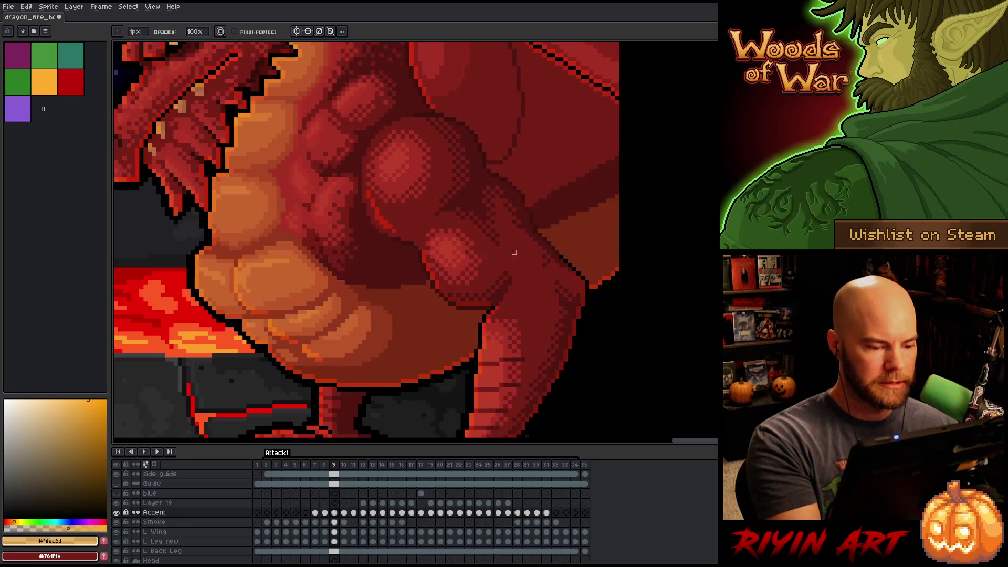
key(period)
key(comma)
key(period)
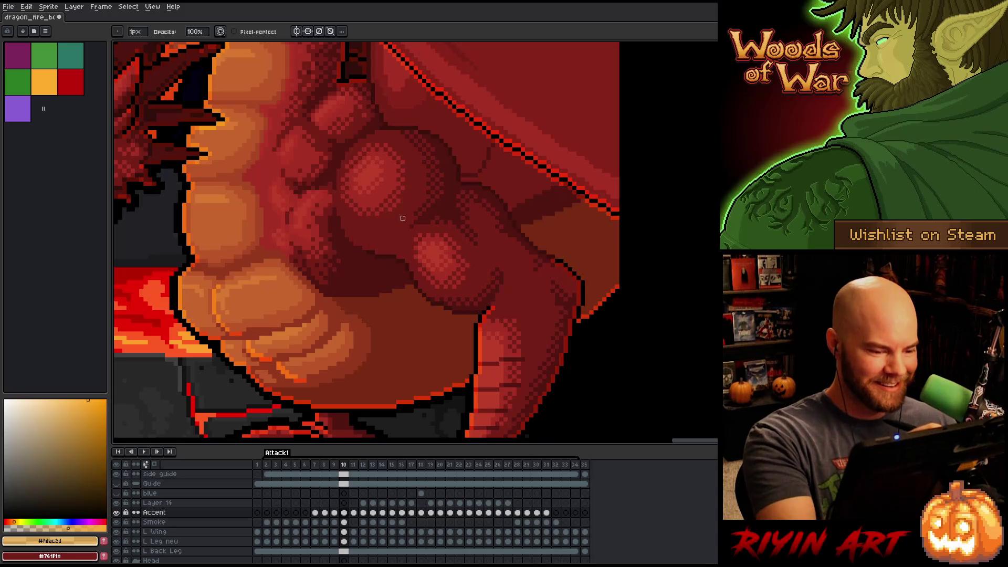
key(b)
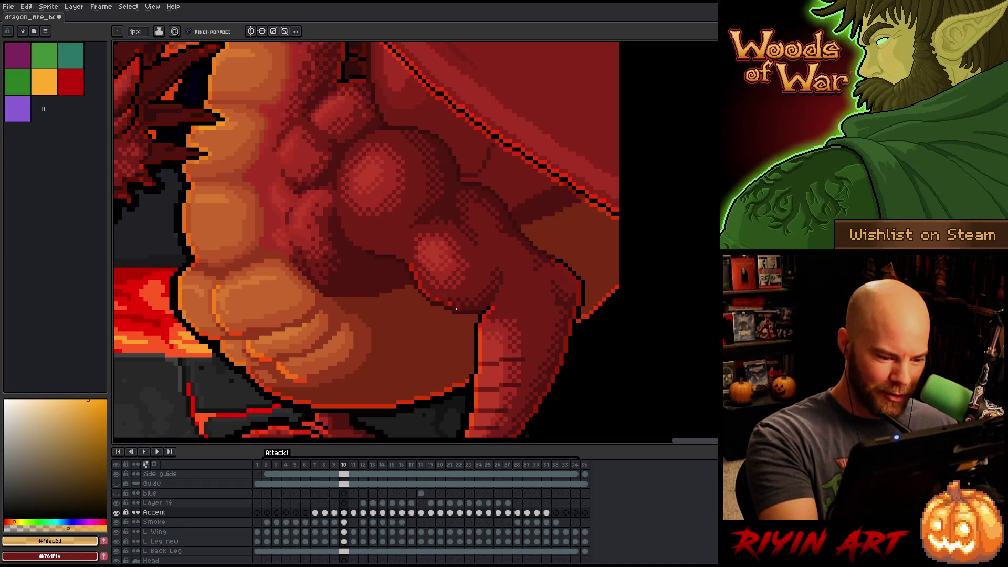
Paint a red accent along the frame 10 leg muscle outline, comparing against frame 9.
drag(457, 307, 478, 310)
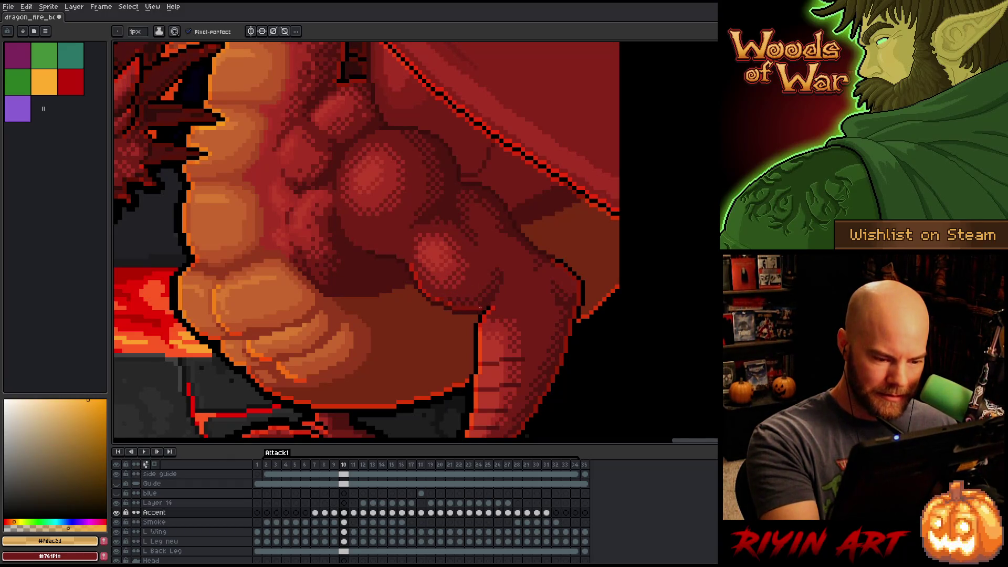
key(comma)
key(period)
key(comma)
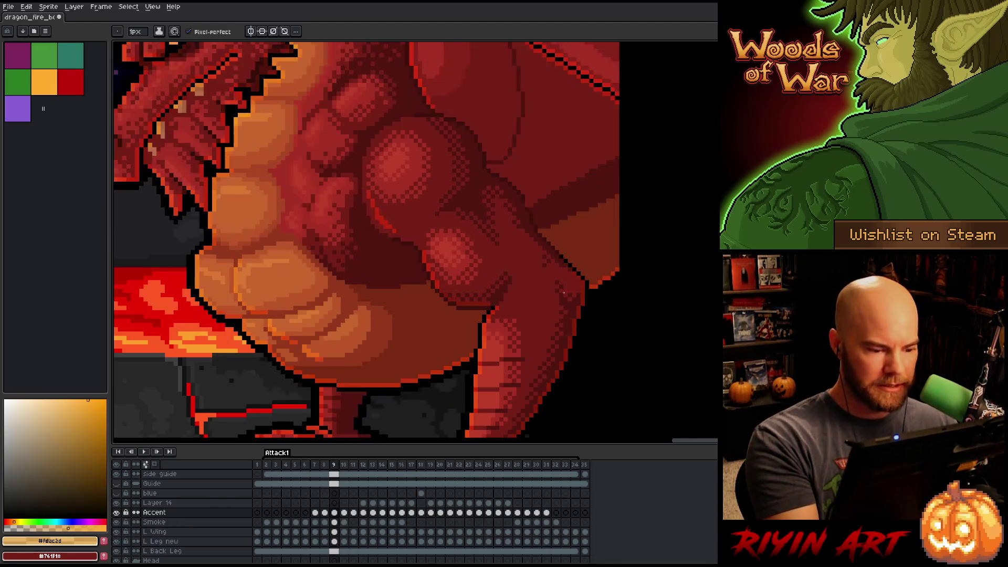
key(period)
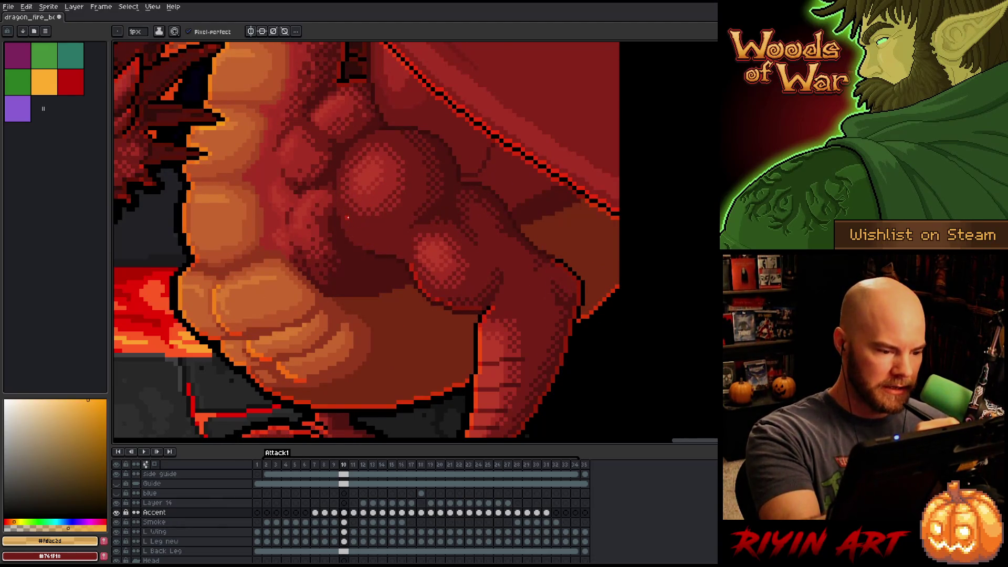
key(comma)
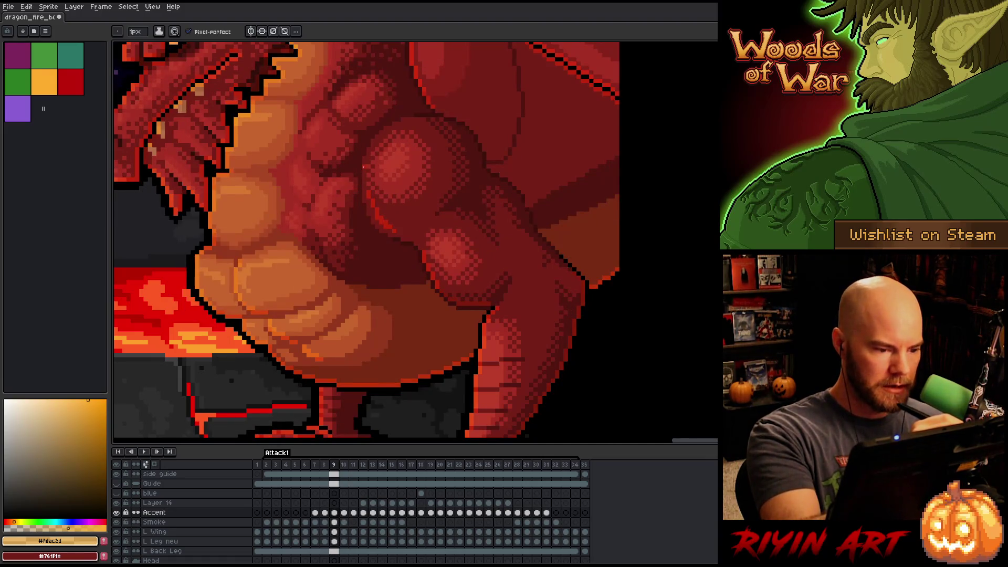
key(period)
key(comma)
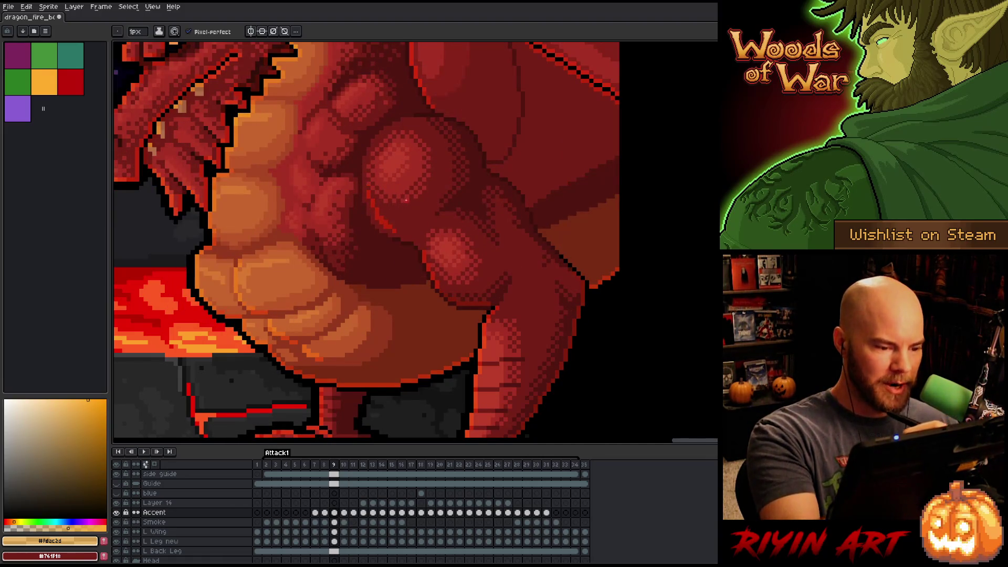
key(period)
Touch up the frame 10 accent with eraser and pencil, flipping to frame 9 to compare.
key(e)
key(comma)
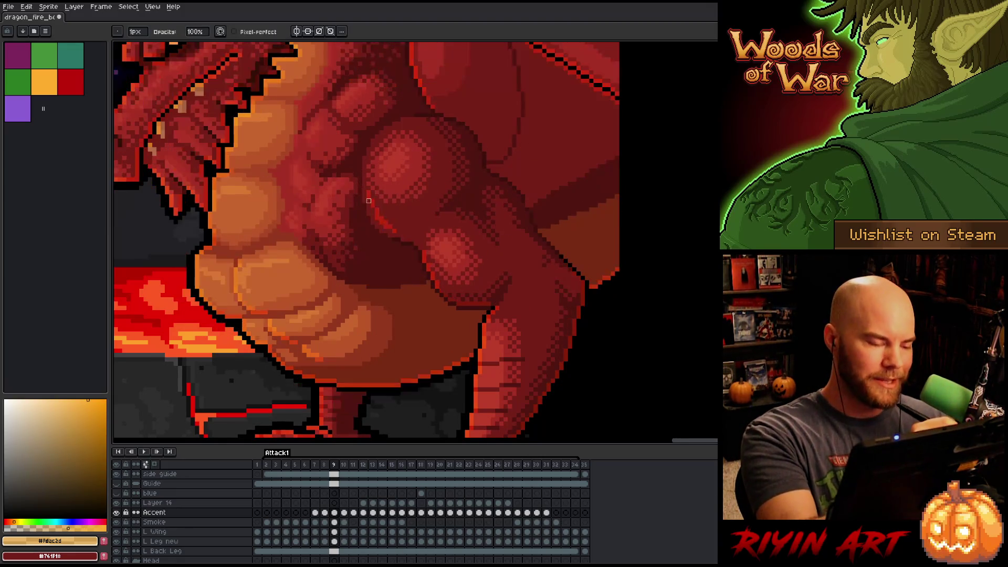
key(period)
key(b)
key(comma)
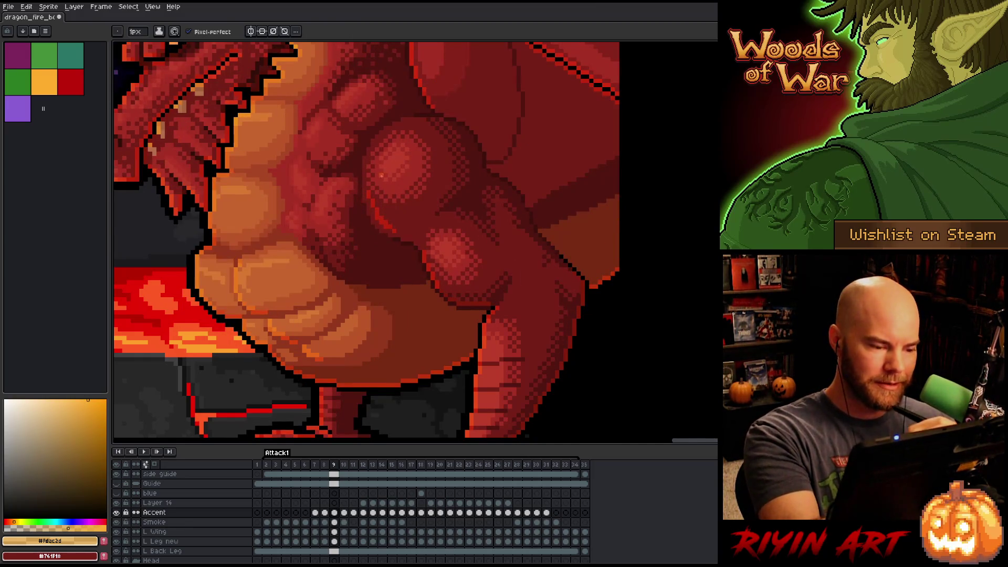
key(period)
key(comma)
key(period)
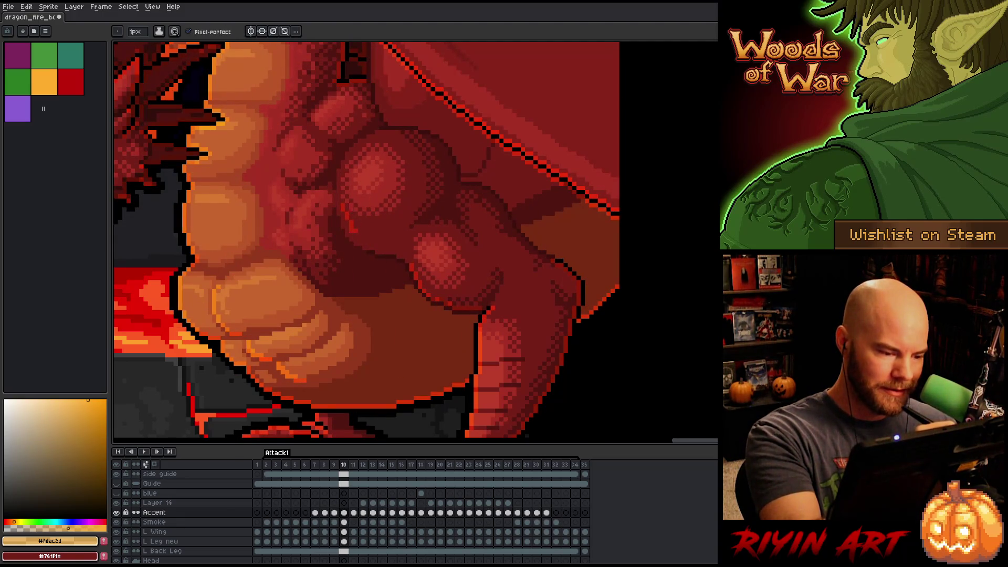
key(comma)
key(period)
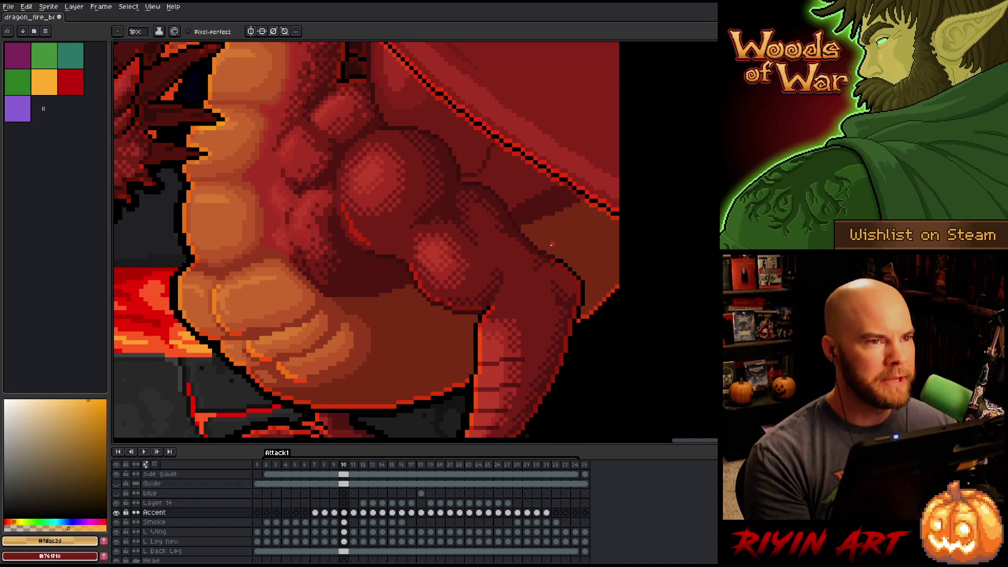
key(comma)
key(period)
key(comma)
Flip between frames 9 and 10 to compare the red leg accents.
key(period)
key(comma)
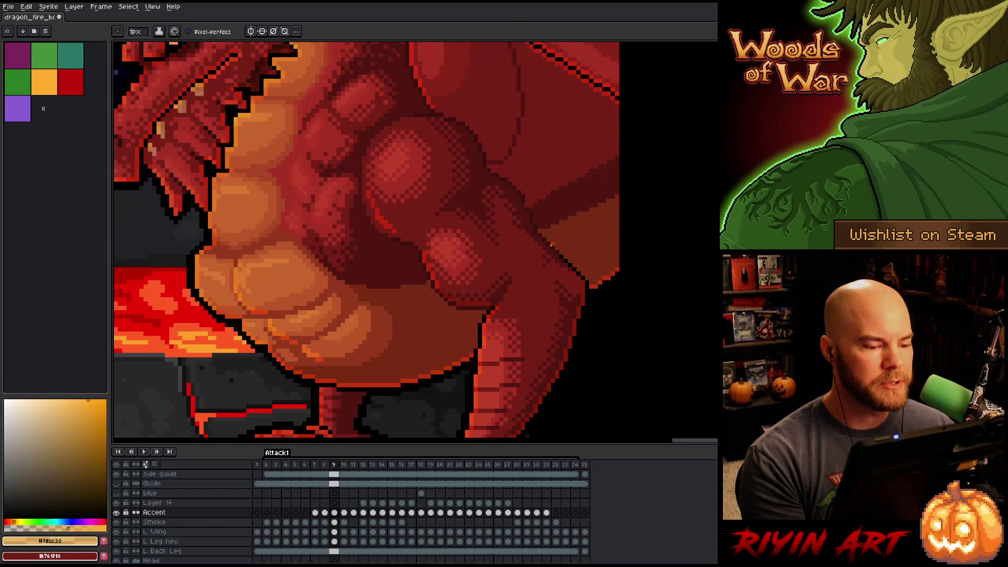
key(period)
key(comma)
key(period)
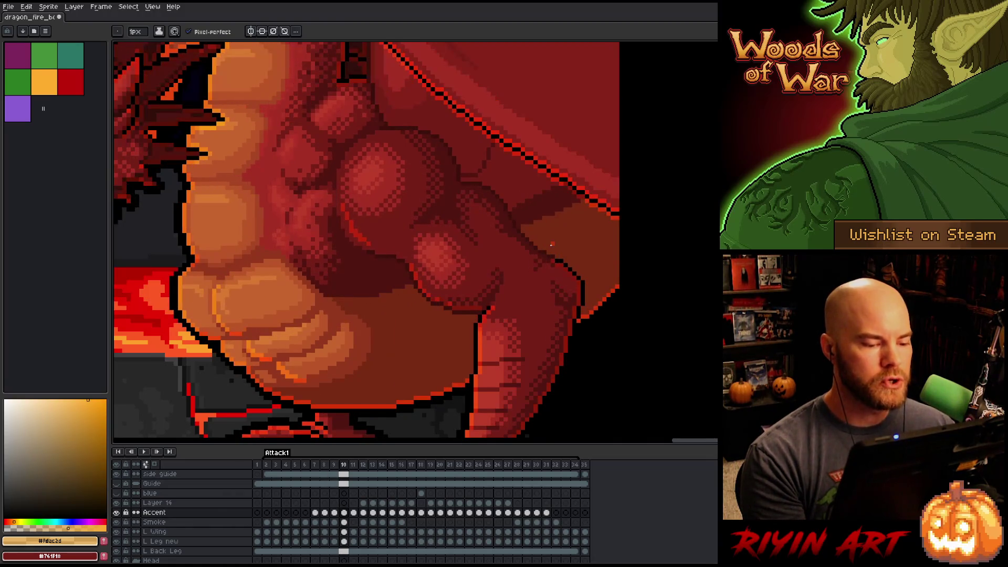
key(comma)
key(period)
key(b)
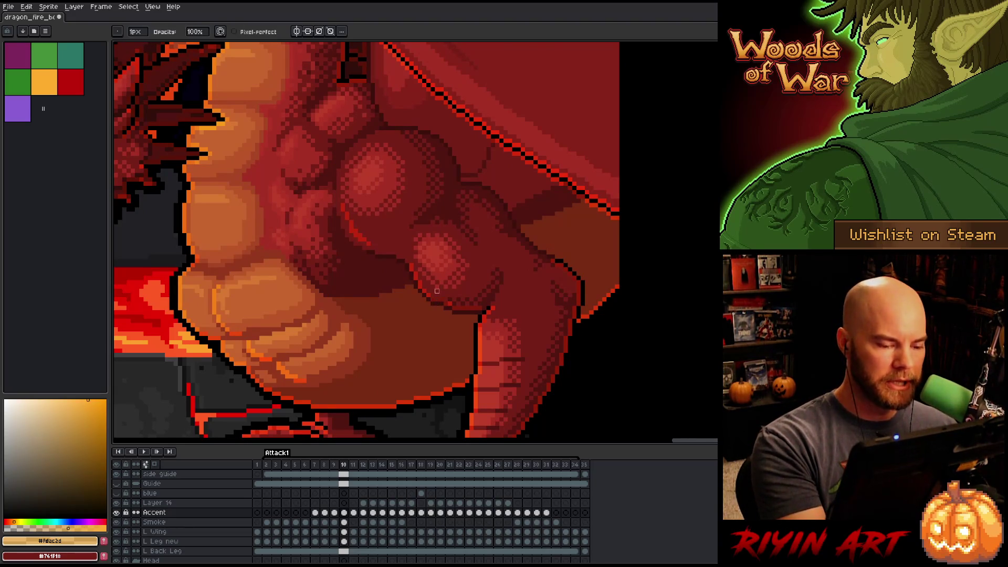
key(comma)
key(period)
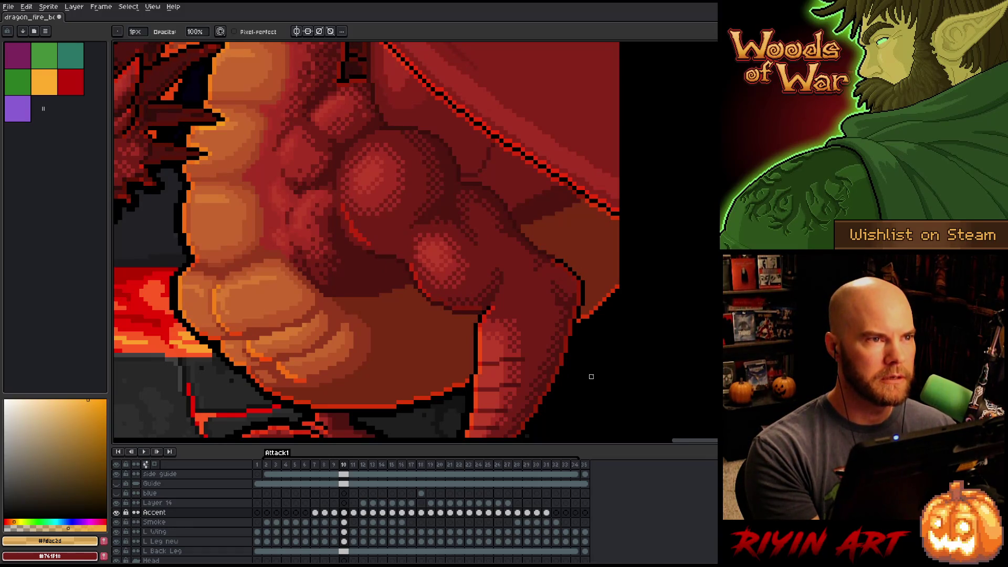
On frame 11, pencil red accent pixels along the leg muscle.
key(period)
key(comma)
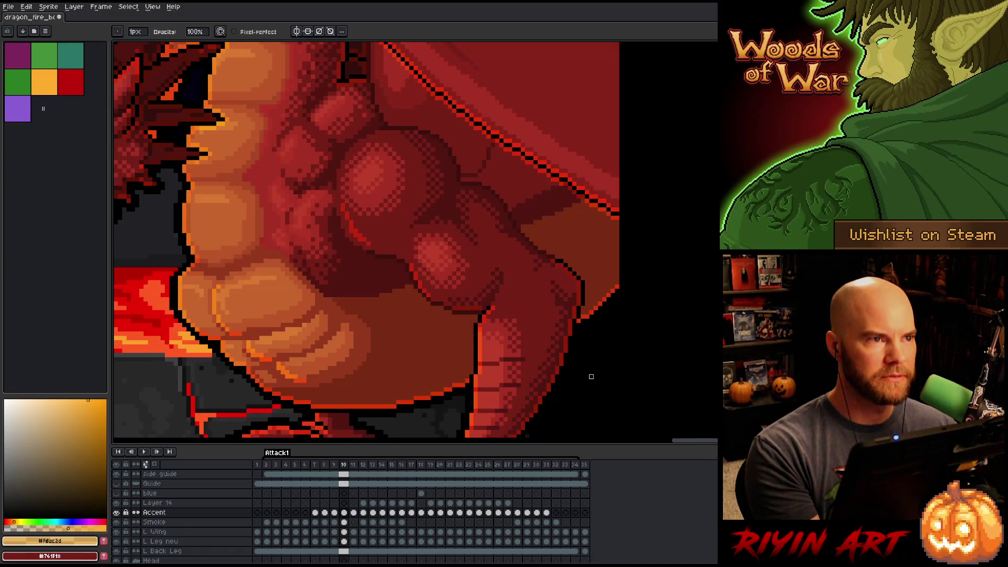
key(period)
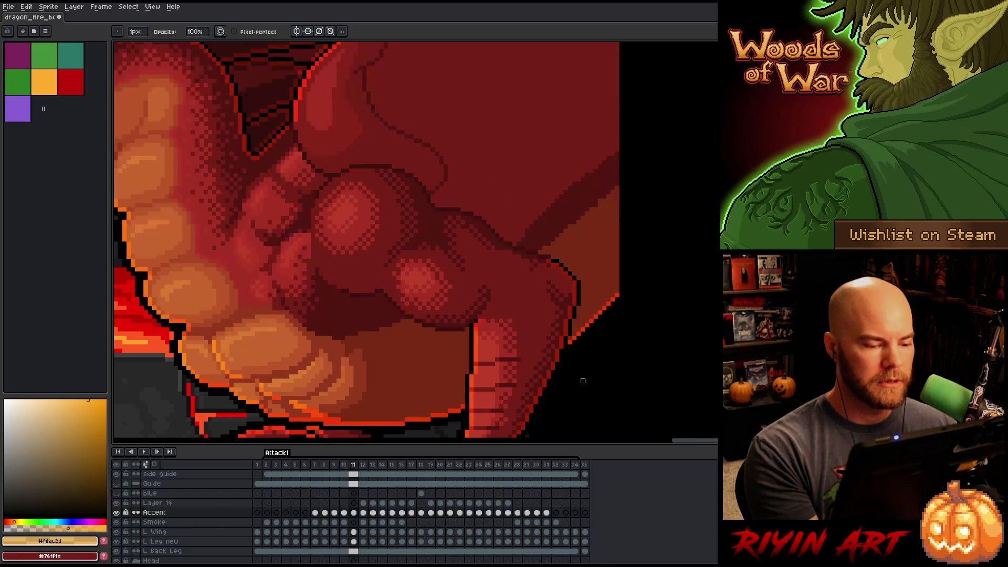
key(e)
drag(391, 295, 409, 312)
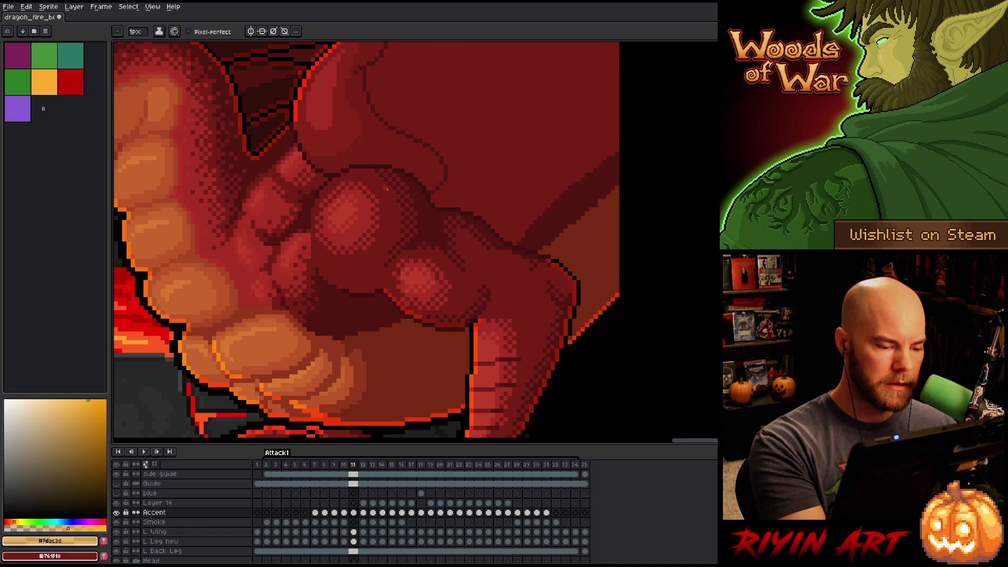
Extend the frame 11 red accent upward along the muscle after comparing earlier frames.
key(Left)
key(Left)
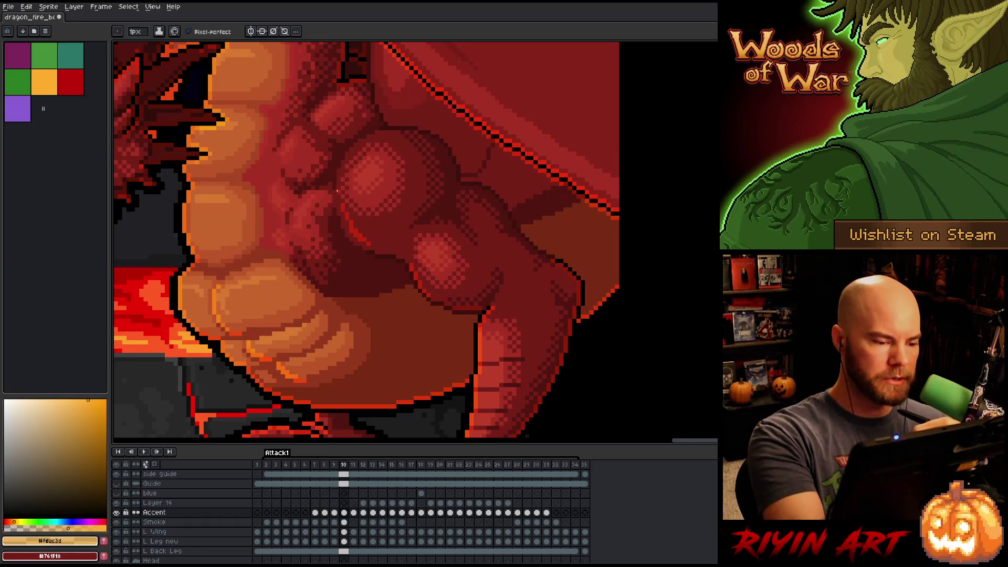
key(Right)
key(Right)
key(Left)
key(Right)
key(Left)
key(Right)
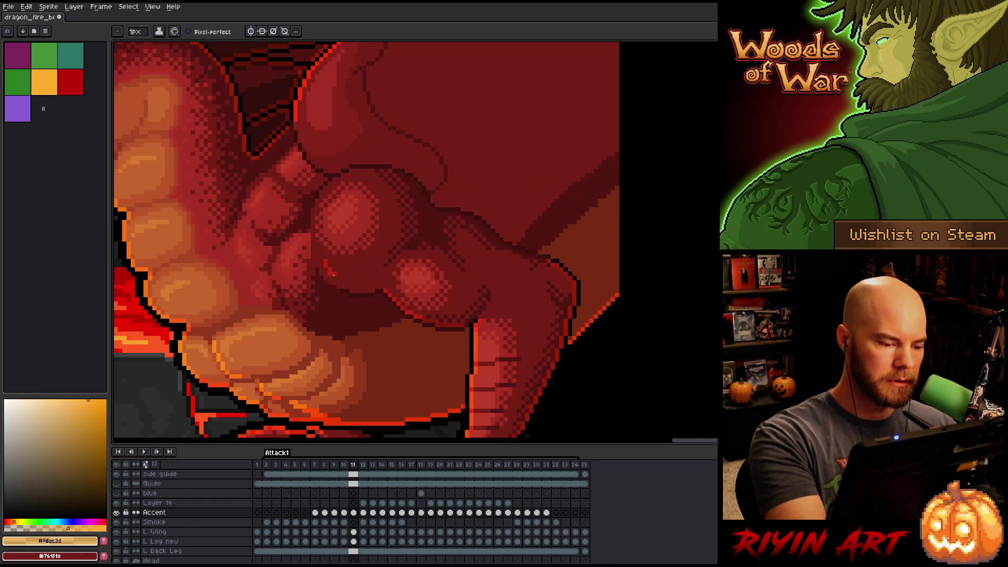
drag(325, 251, 329, 258)
key(e)
key(b)
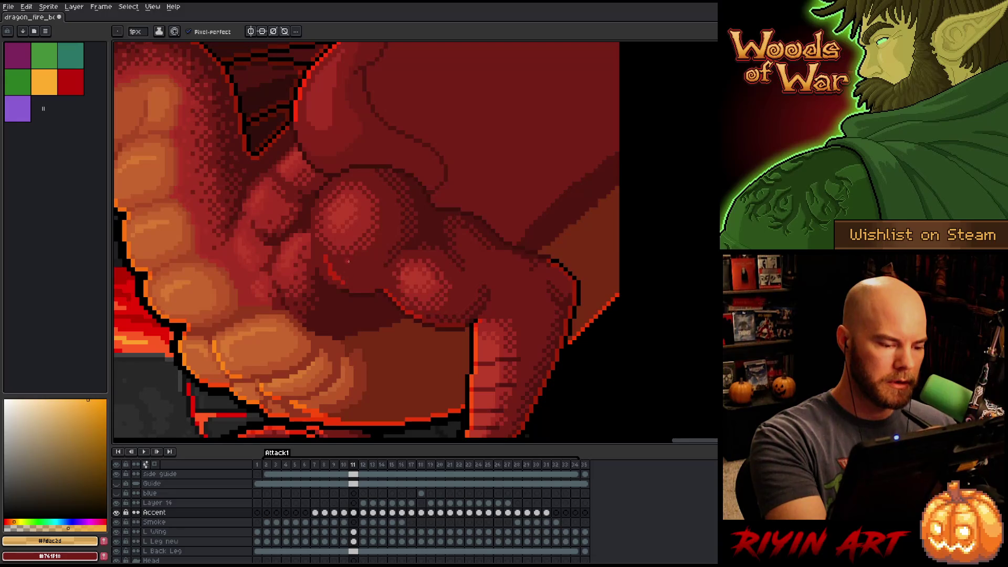
scroll(348, 265, down, 2)
scroll(363, 184, up, 2)
scroll(377, 231, down, 2)
scroll(346, 281, up, 2)
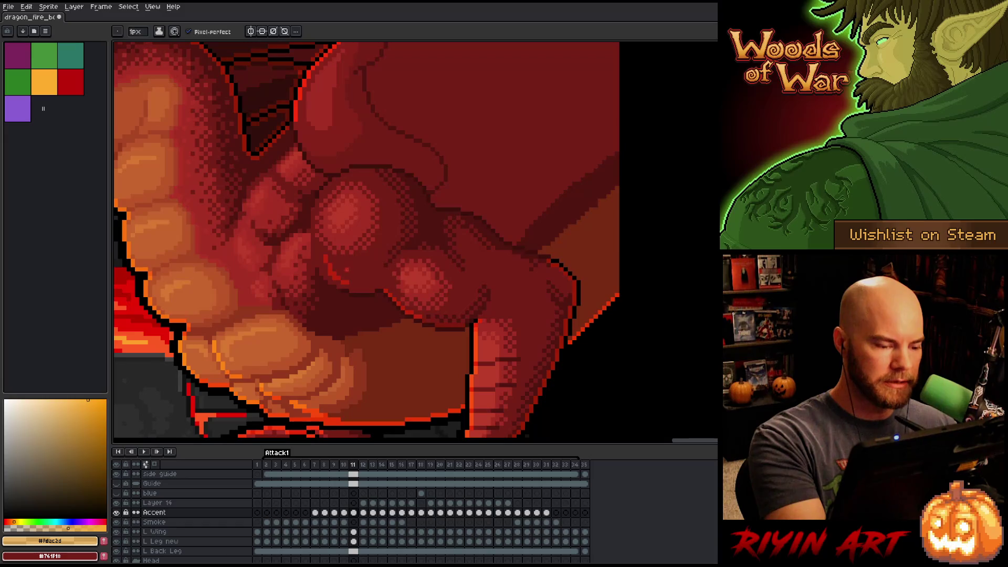
Compare frames 10 and 11 once more, then save the animation file.
key(comma)
key(period)
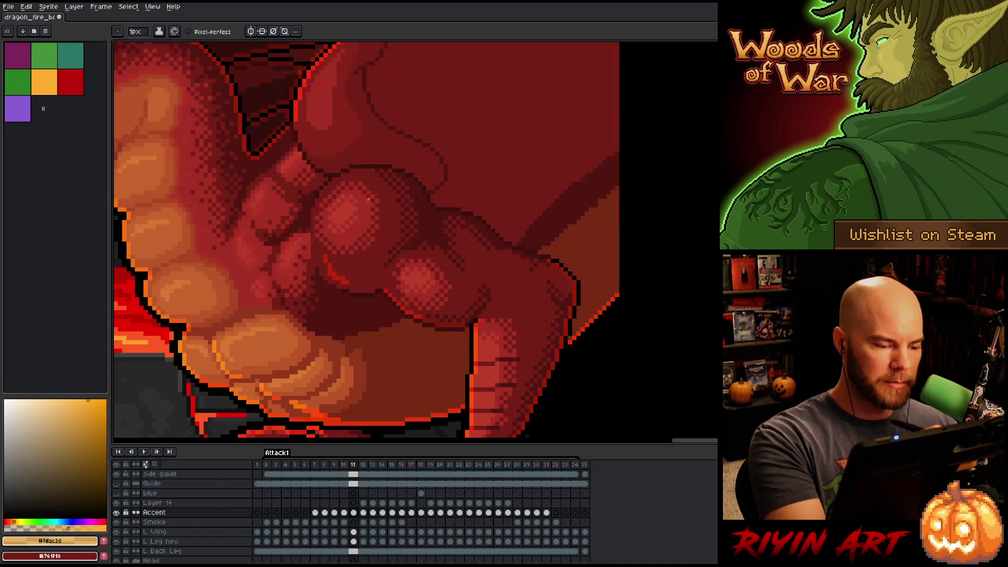
key(comma)
key(period)
key(comma)
key(period)
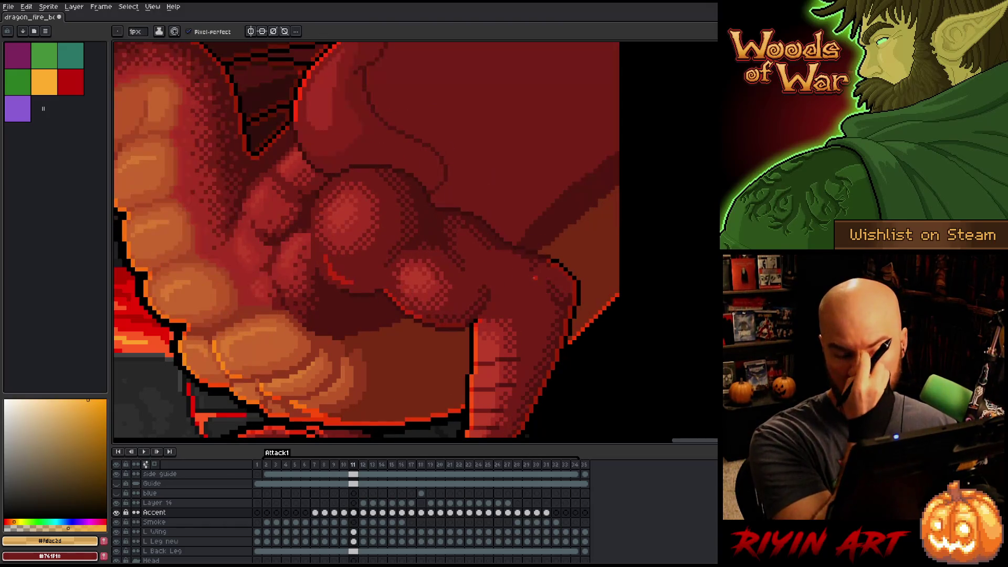
key(comma)
key(period)
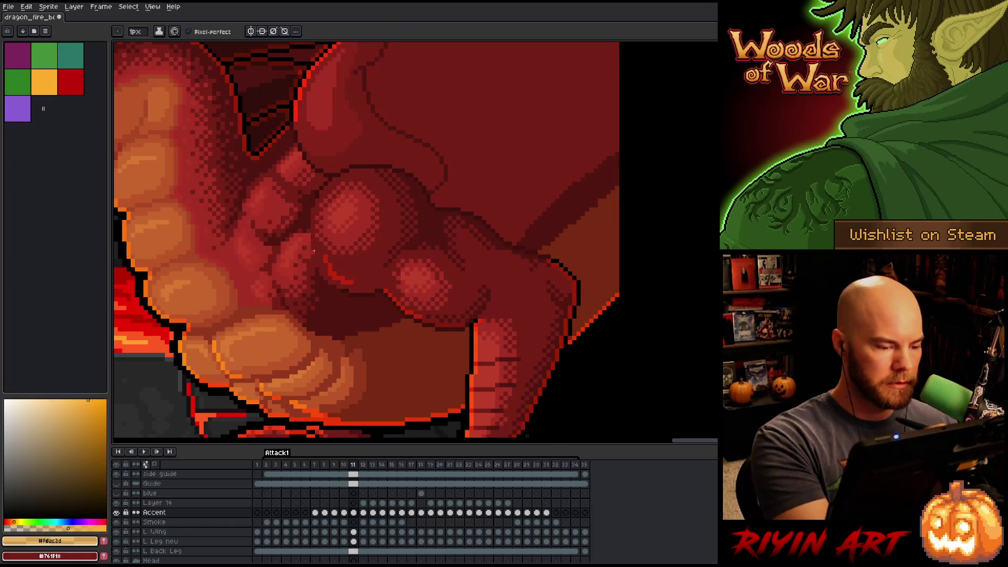
key(e)
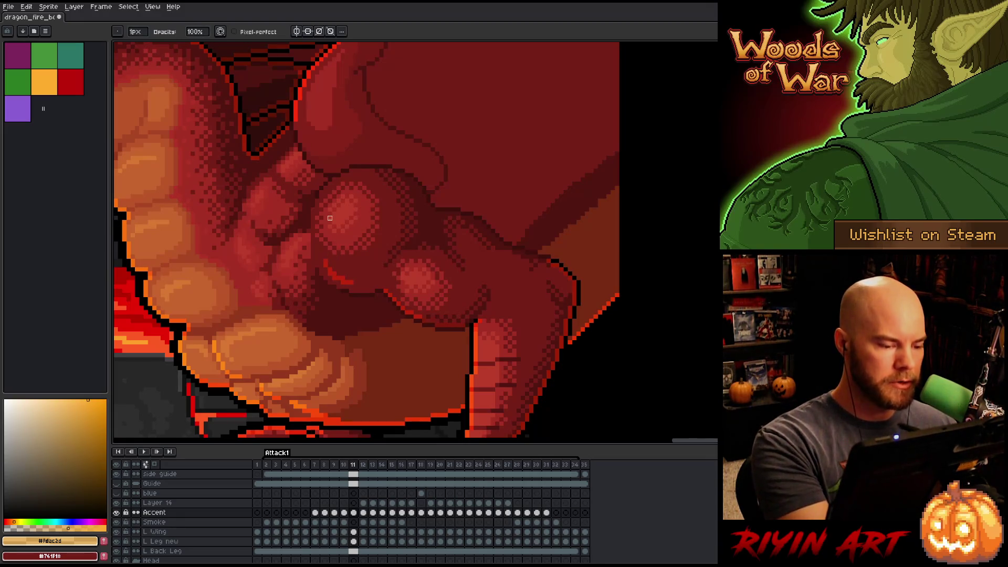
key(ctrl+s)
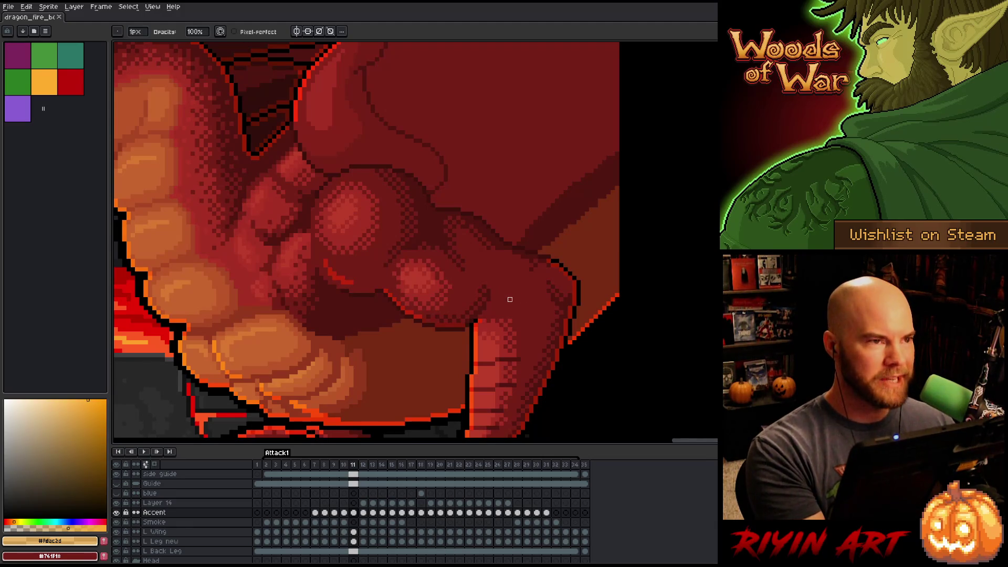
Flip through neighbouring frames to review the saved accent, returning to the pencil.
key(Left)
key(Left)
key(Right)
key(Right)
key(Left)
key(Left)
key(Right)
key(Right)
key(Left)
key(Left)
key(Right)
key(Right)
key(b)
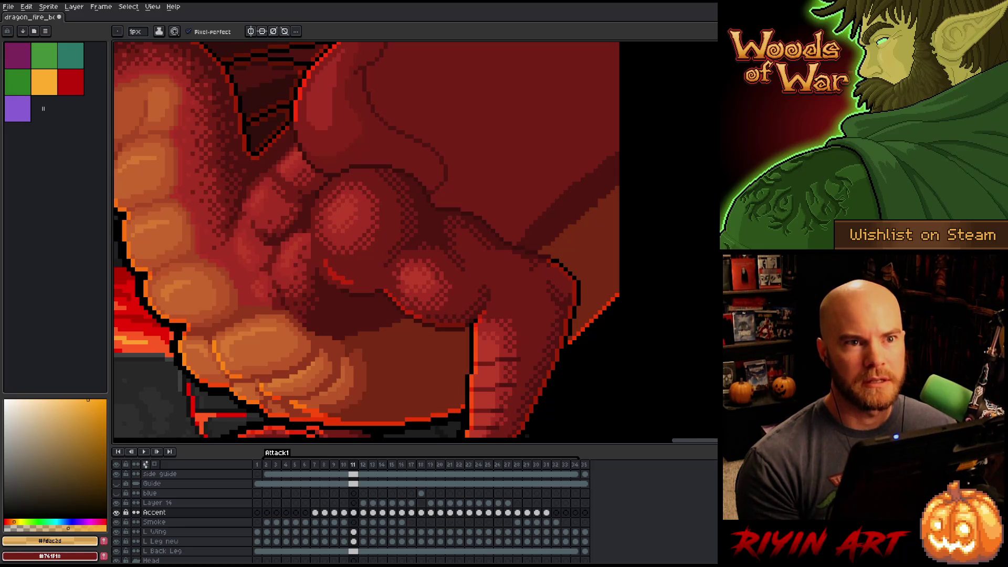
scroll(369, 189, down, 2)
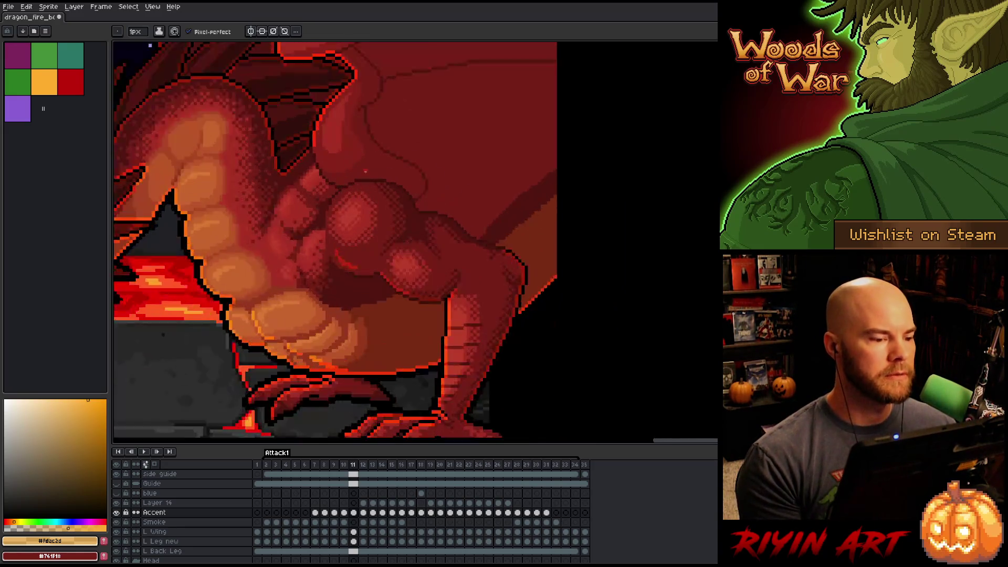
Zoom the view and toggle between frames 10 and 11, ending on frame 11.
scroll(364, 131, up, 3)
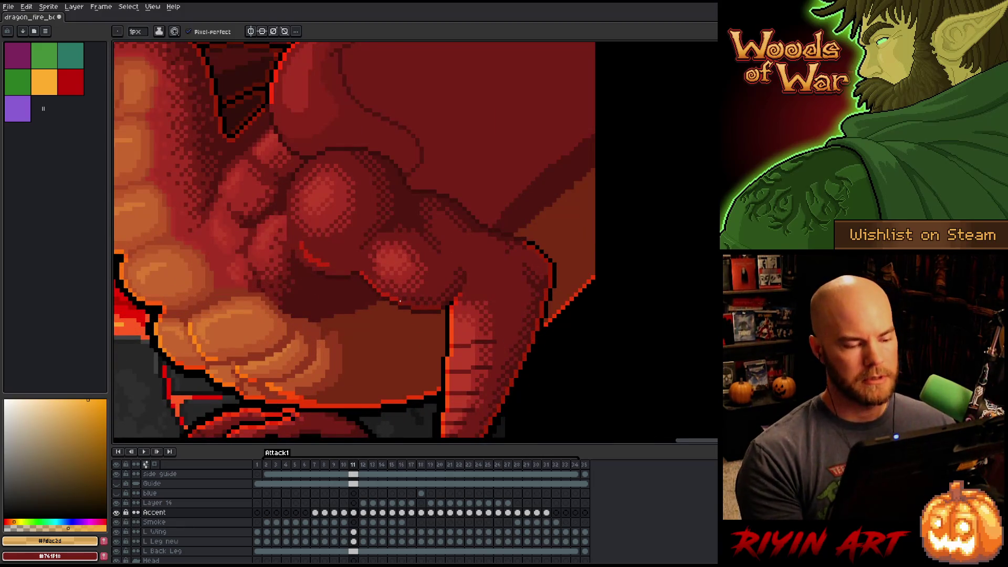
scroll(399, 297, down, 2)
scroll(413, 275, up, 1)
scroll(413, 275, up, 1)
key(Left)
key(Right)
key(Left)
key(Right)
key(Left)
key(Right)
key(Left)
key(Right)
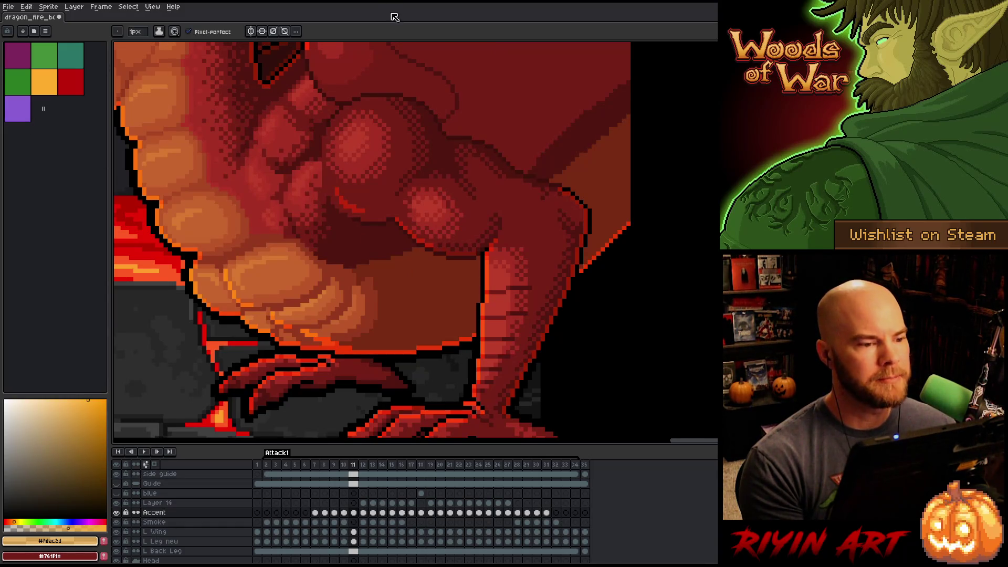
Repeatedly flip between frame 11 and its neighbouring pose to compare the leg movement.
scroll(352, 180, down, 3)
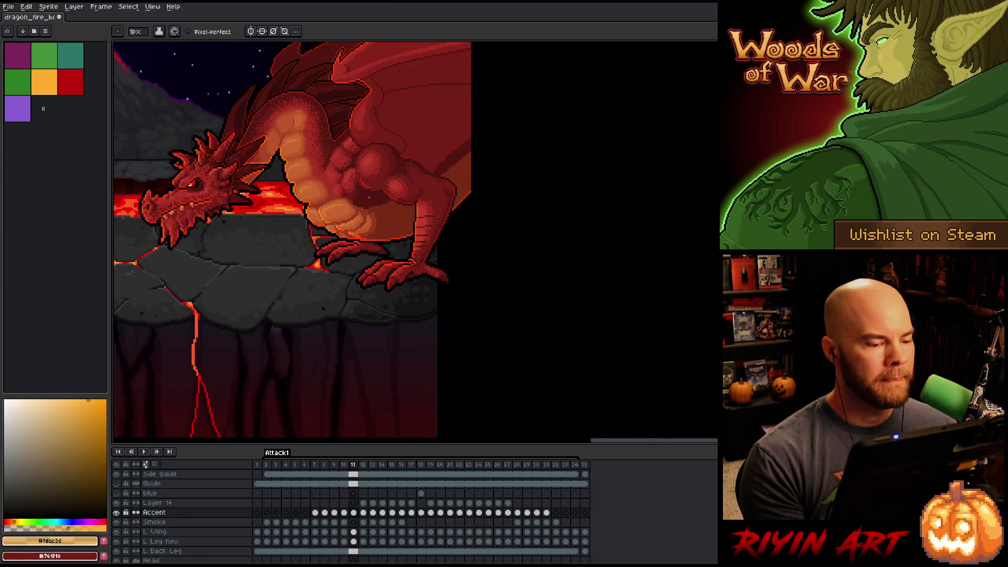
scroll(351, 180, up, 2)
scroll(402, 203, up, 1)
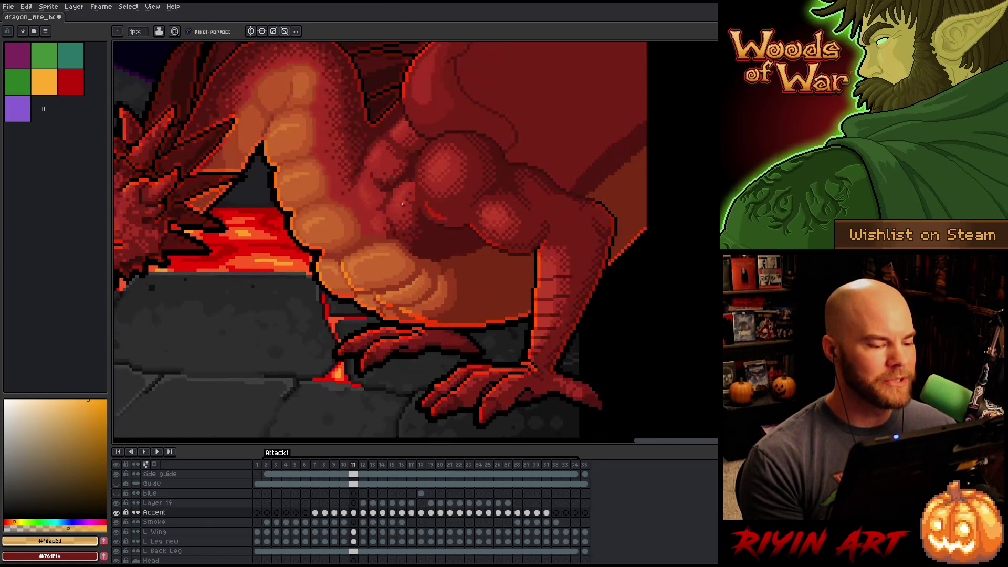
key(Right)
key(Left)
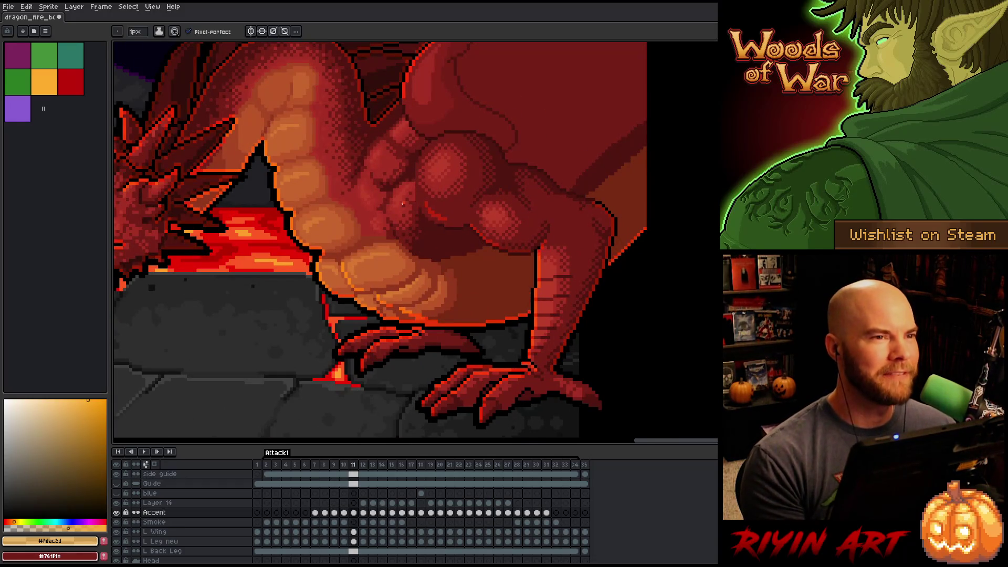
key(Left)
key(Right)
key(Left)
key(Right)
key(Left)
key(Right)
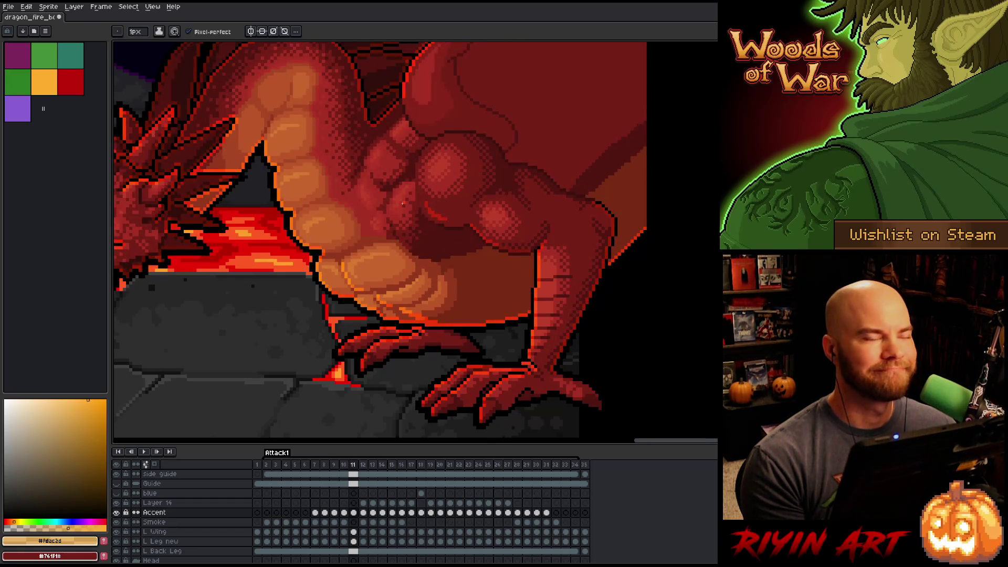
key(Left)
key(Right)
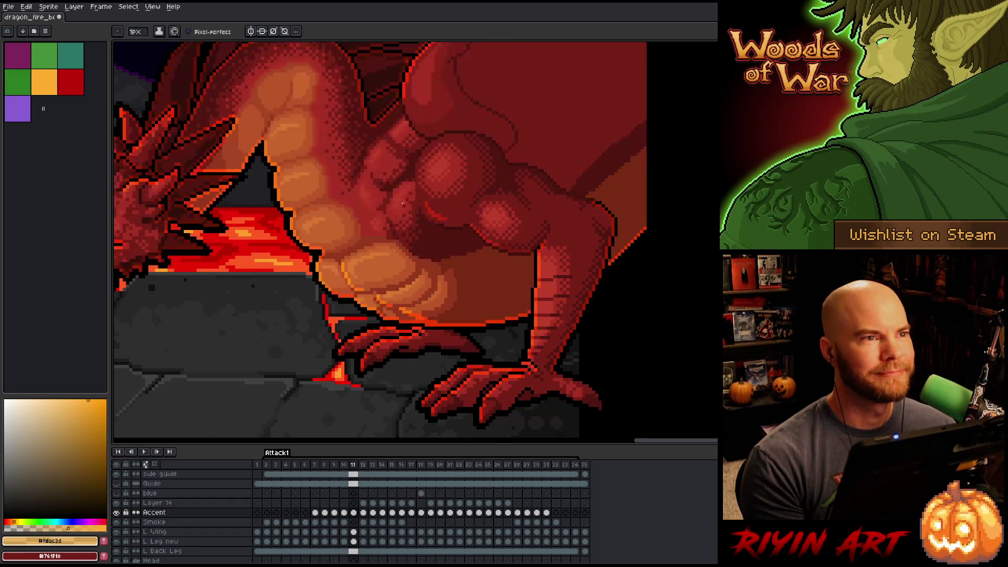
key(Left)
key(Right)
key(Left)
key(Right)
Settle on frame 12, zoomed in close on the dragon's leg muscle.
key(Right)
key(Left)
key(Right)
key(Left)
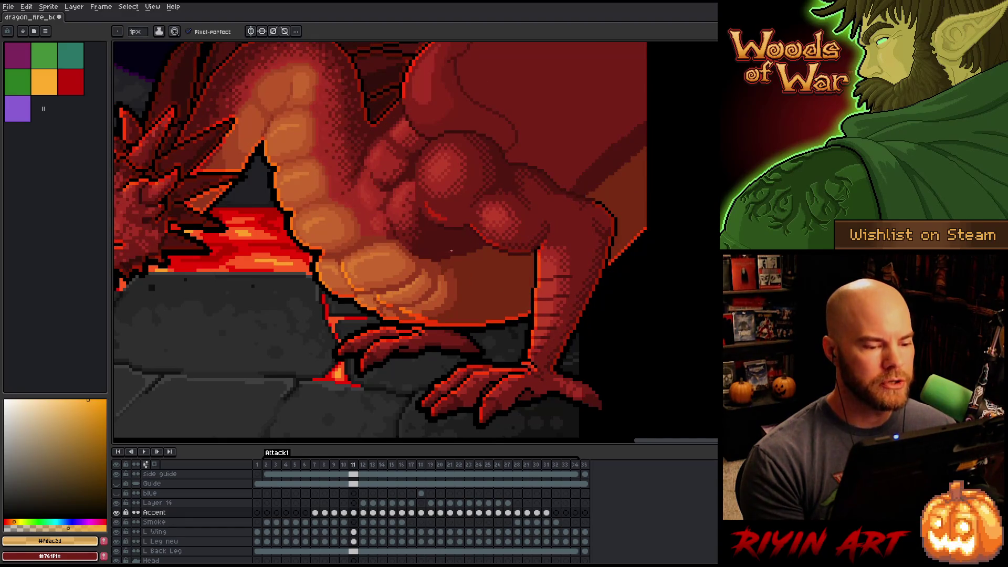
scroll(450, 250, up, 2)
key(Right)
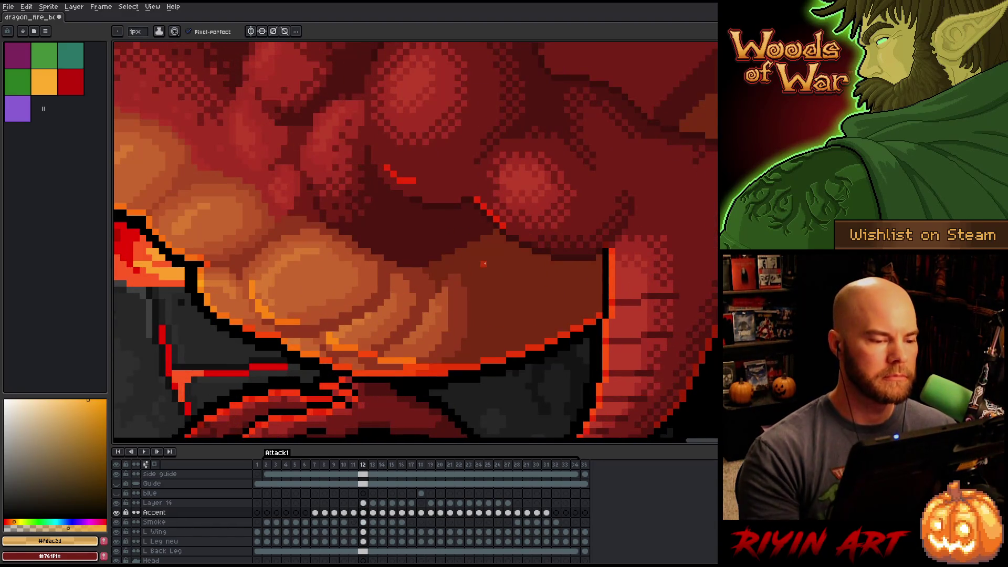
Sample the existing red accent and extend the stroke down the leg muscle on frame 12.
alt+click(410, 173)
click(407, 186)
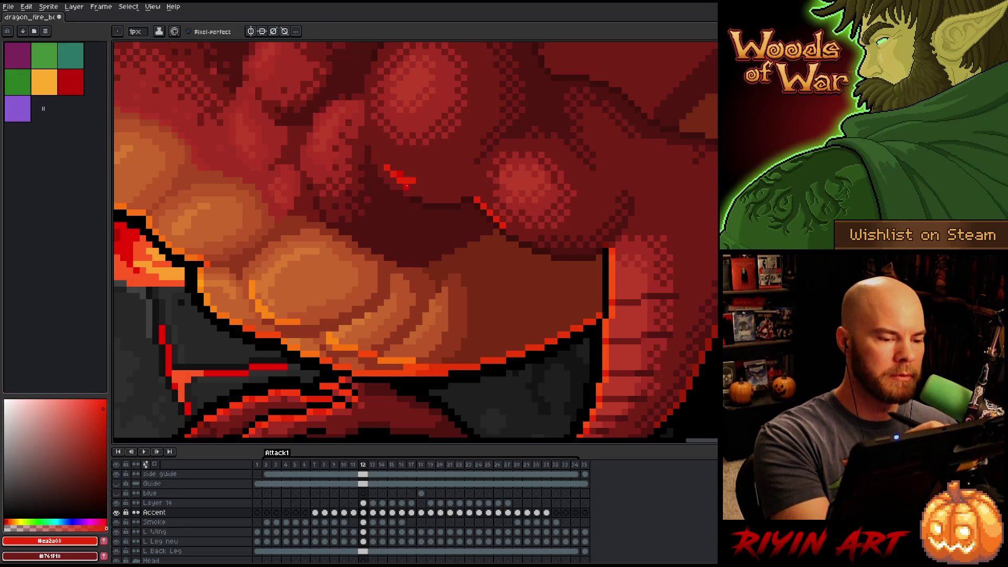
click(44, 81)
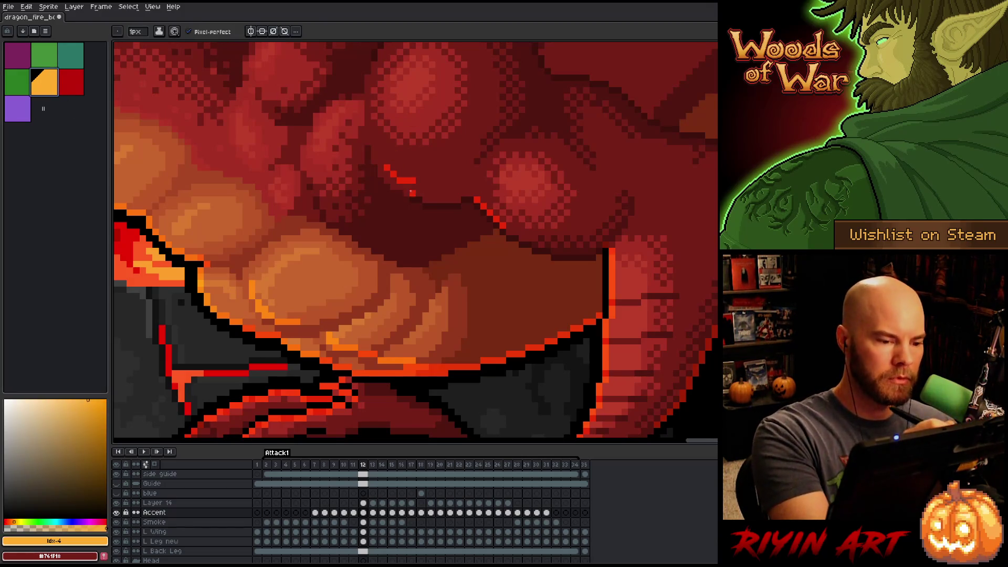
drag(410, 186, 420, 187)
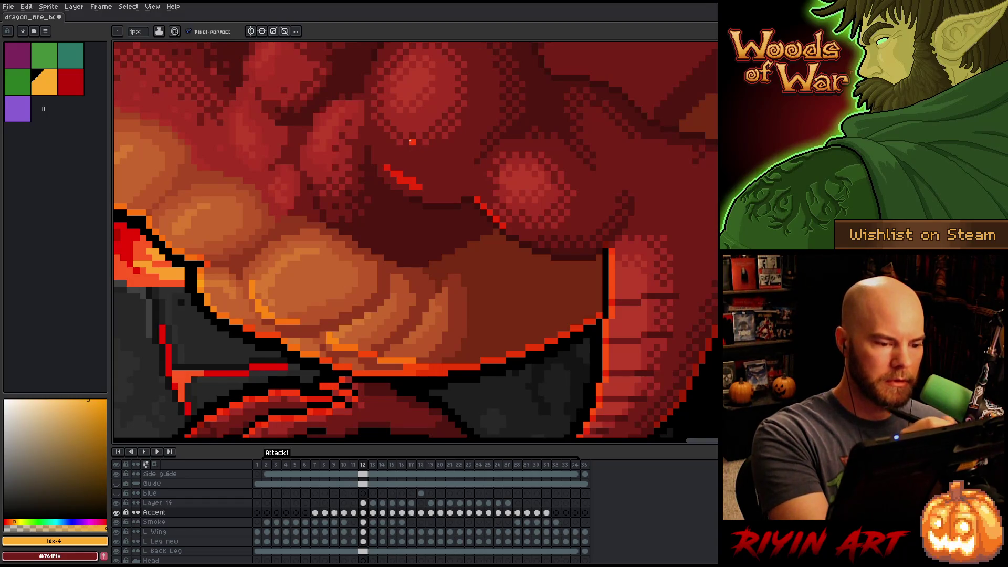
Compare frame 12 against frame 11, then add a red pixel at the stroke's end.
key(Left)
key(Right)
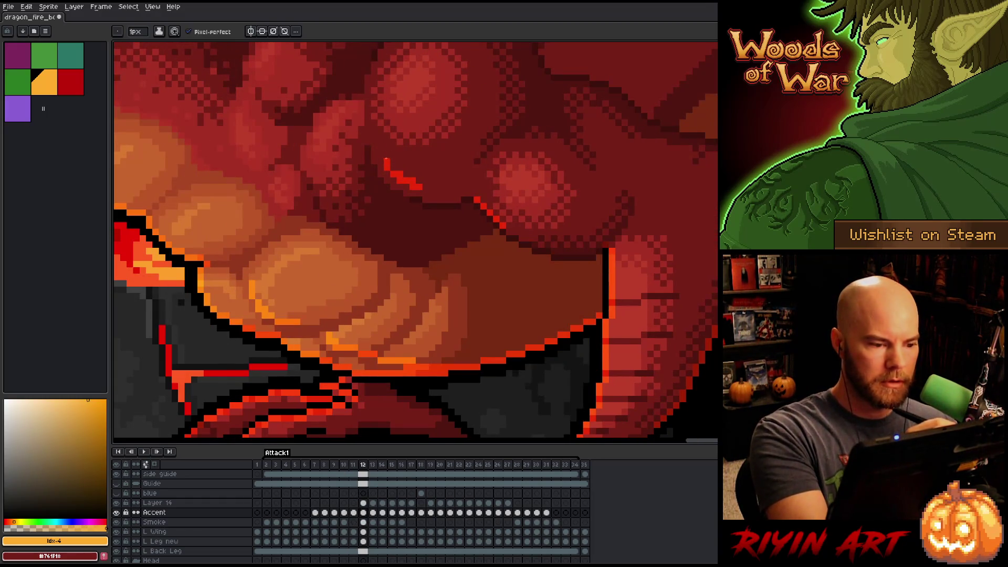
key(Left)
key(Right)
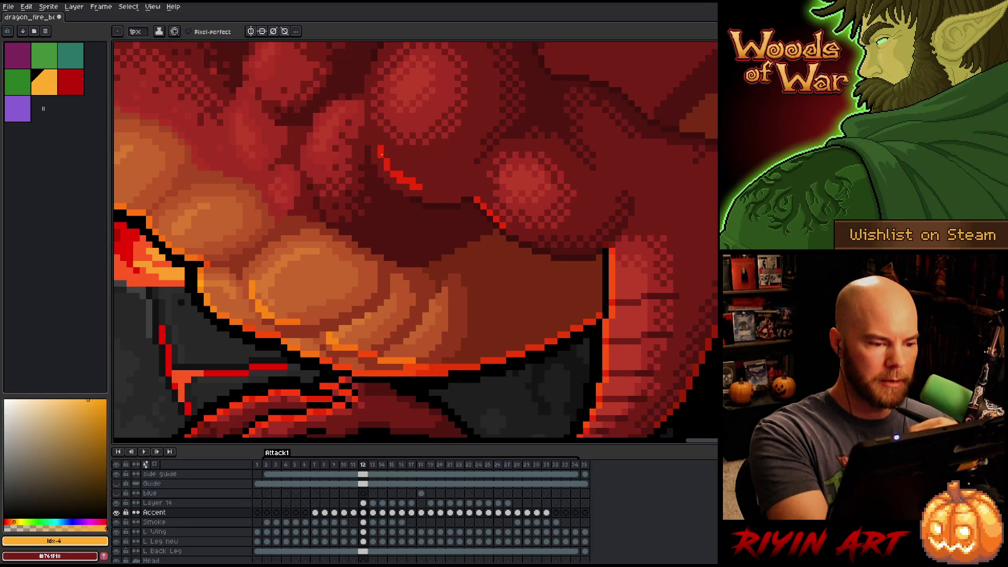
key(Left)
key(Right)
key(Left)
key(Right)
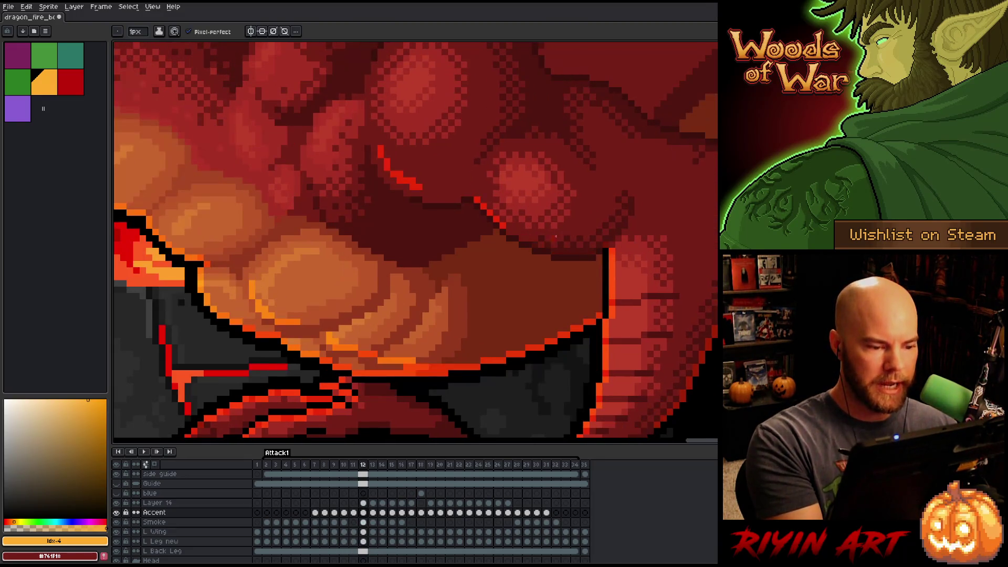
click(426, 181)
Extend the red accent stroke further along the muscle, checking it against frame 11.
key(Left)
key(Right)
key(Left)
key(Right)
drag(509, 232, 517, 235)
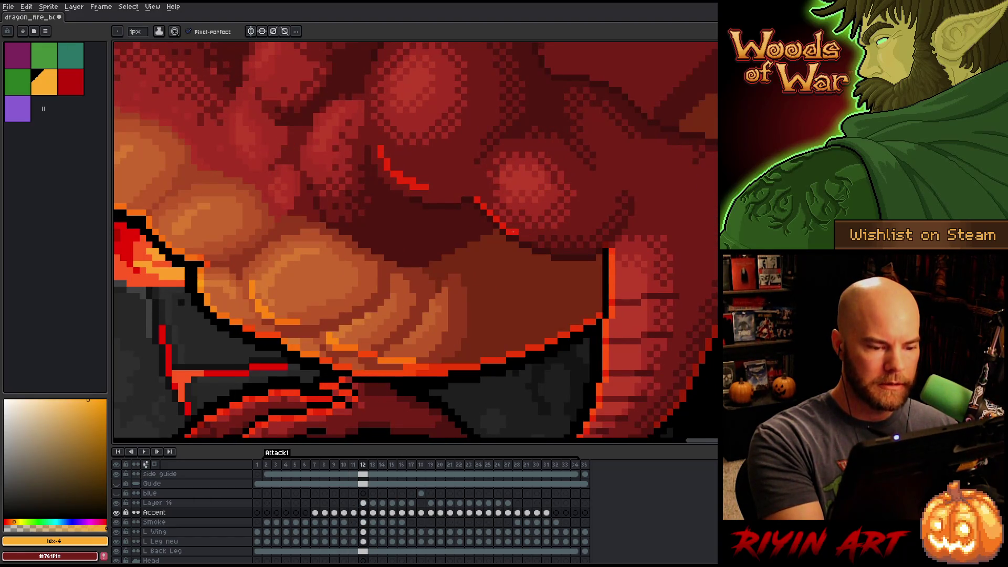
key(Left)
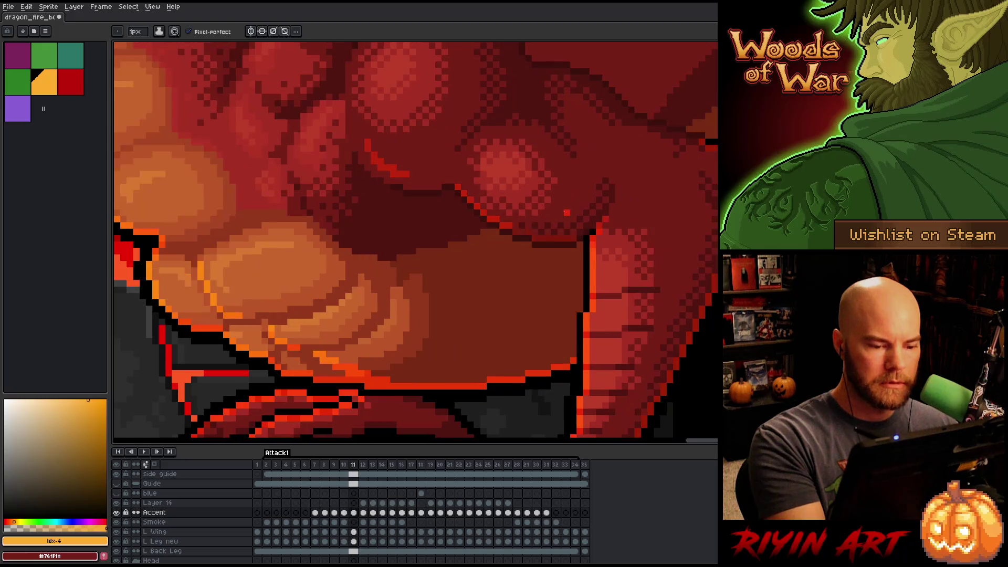
key(Right)
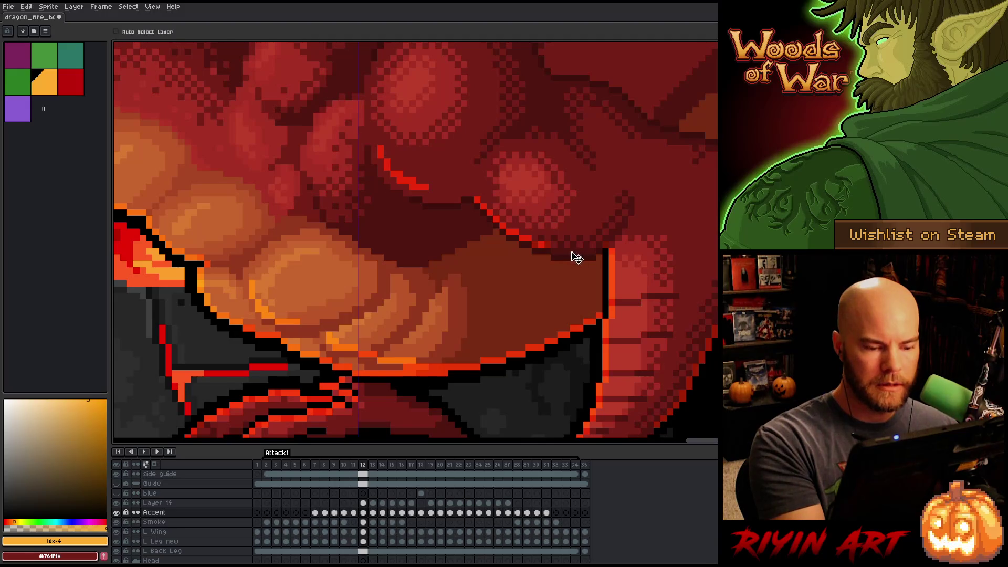
Draw a short red line along the muscle's lower edge and check the neighbouring frames.
mouse_move(599, 236)
mouse_down()
mouse_move(592, 251)
mouse_move(569, 250)
mouse_up()
key(Left)
key(Right)
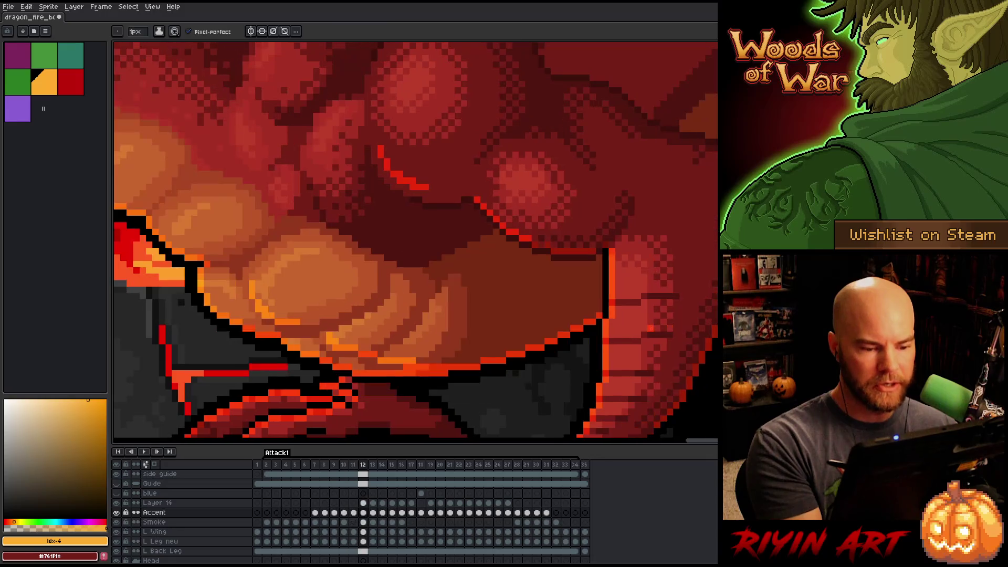
key(Right)
key(Left)
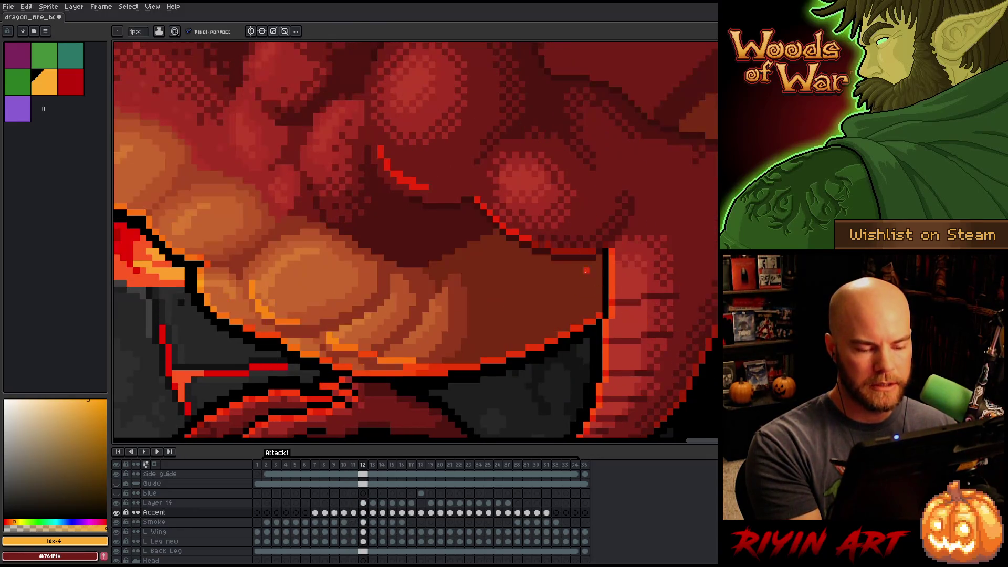
key(Left)
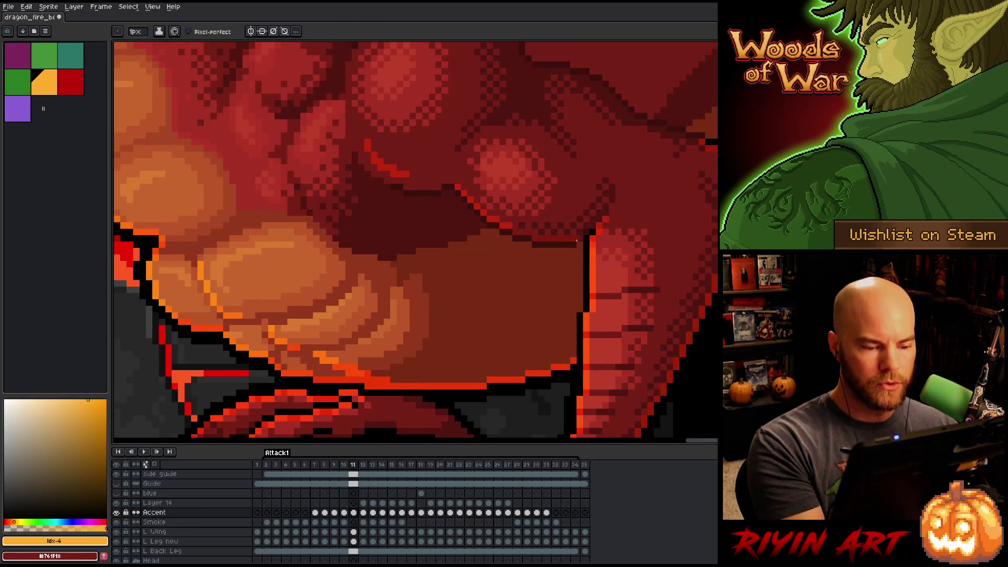
Show only the Accent layer to inspect and sample the strokes, then restore all layers.
alt+click(117, 512)
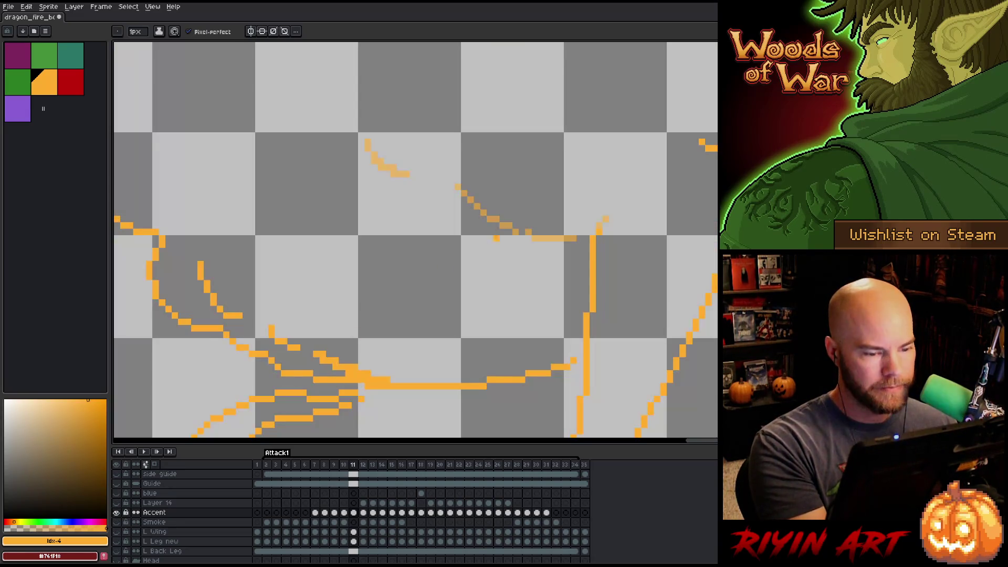
alt+click(522, 227)
click(503, 187)
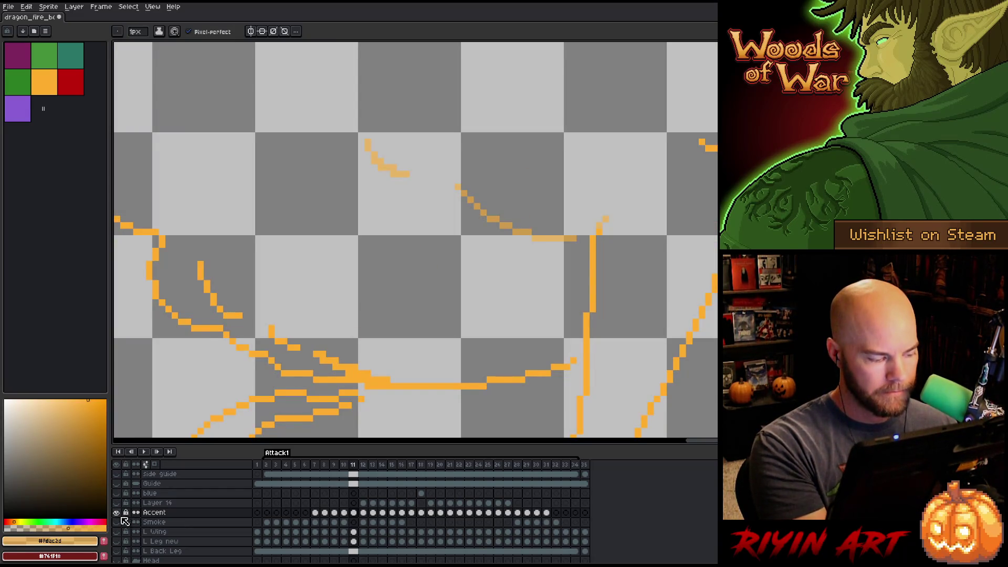
alt+click(116, 512)
Check the accent stroke on frames 10–13 by toggling Accent-only visibility on each.
key(Right)
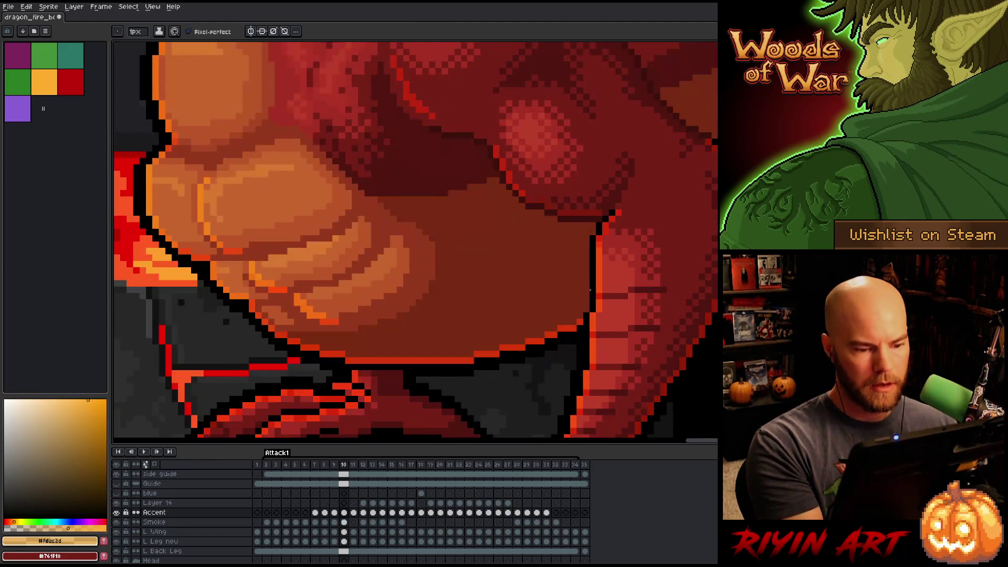
key(Right)
key(Left)
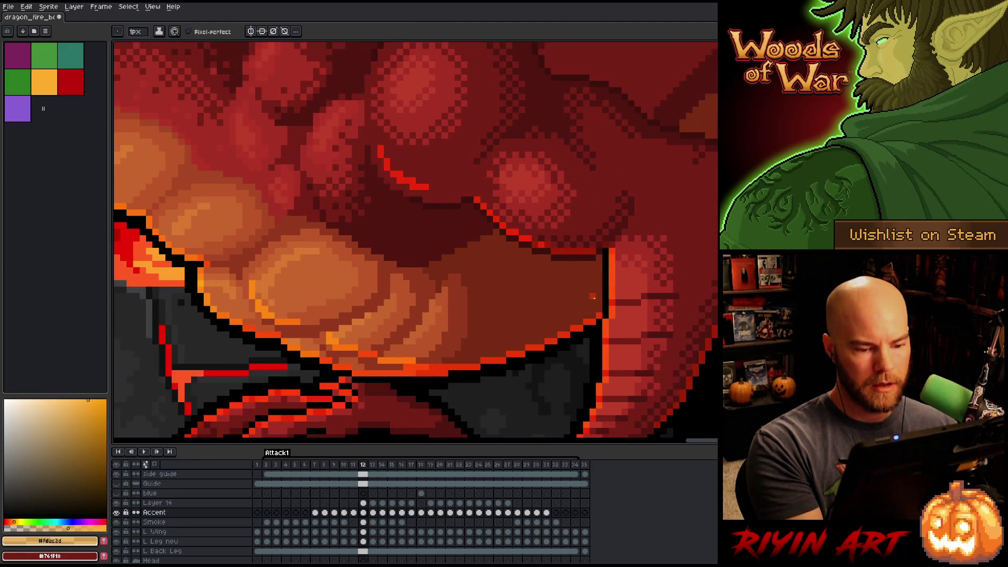
key(Left)
key(Left)
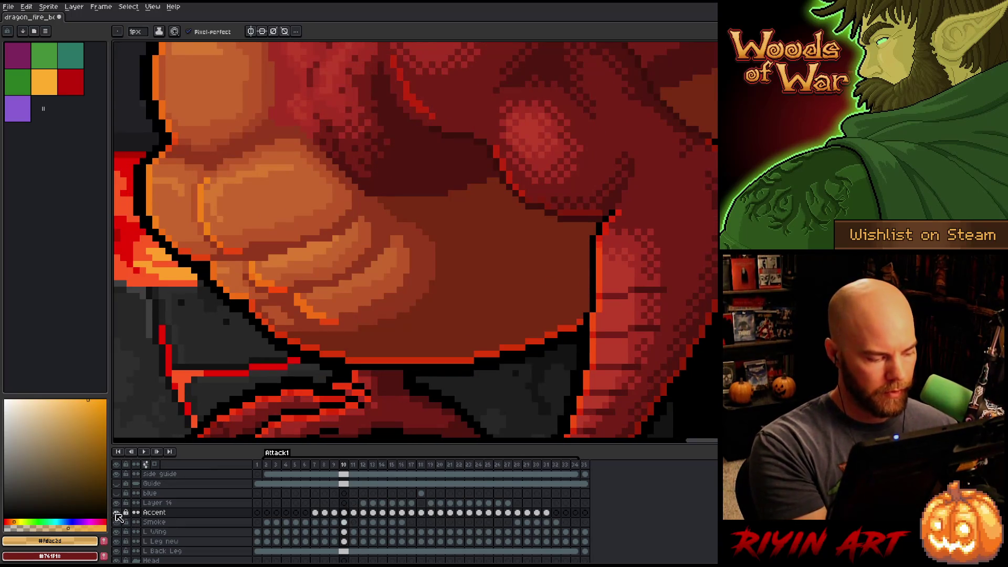
alt+click(116, 513)
key(Right)
alt+click(116, 512)
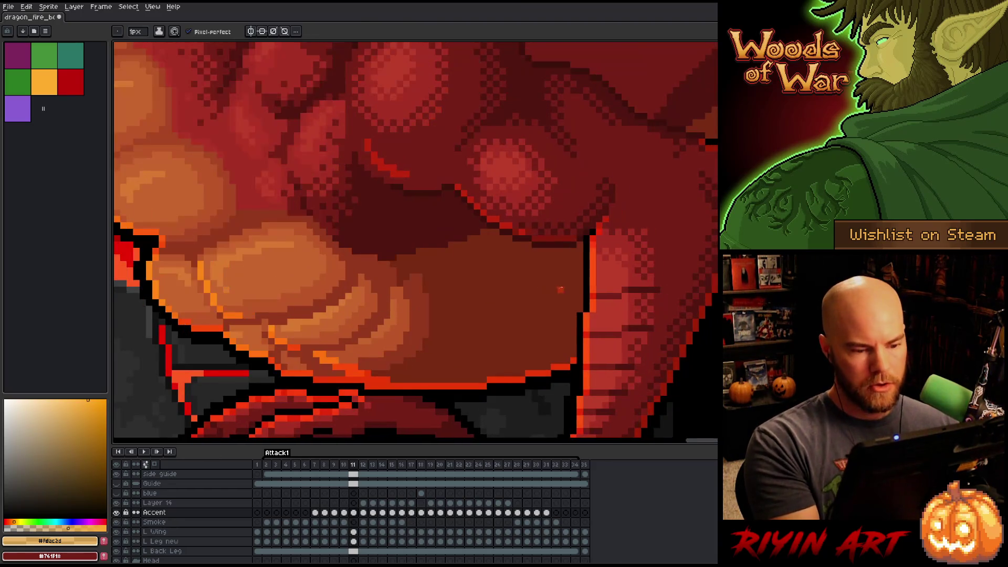
key(Right)
key(Right)
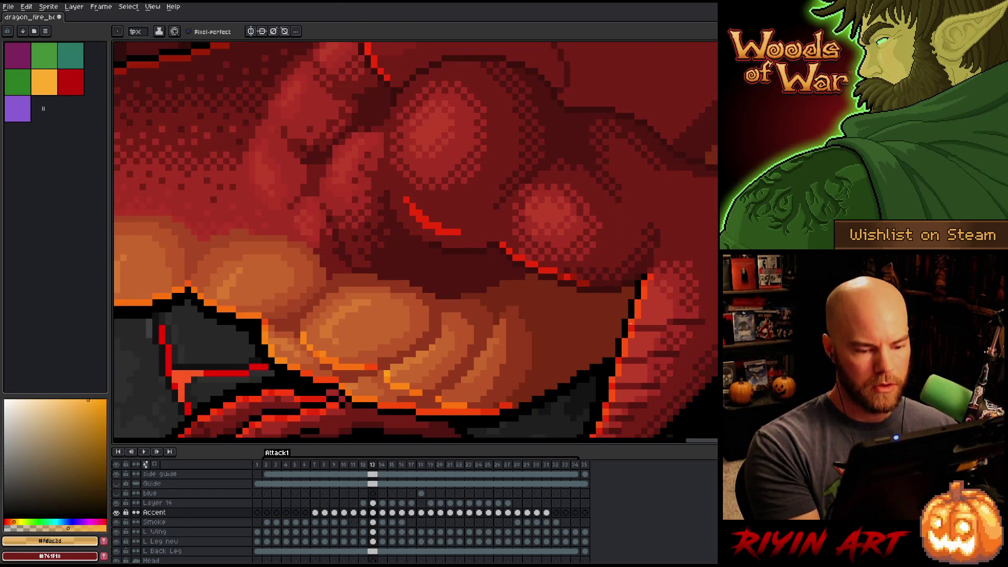
alt+click(116, 512)
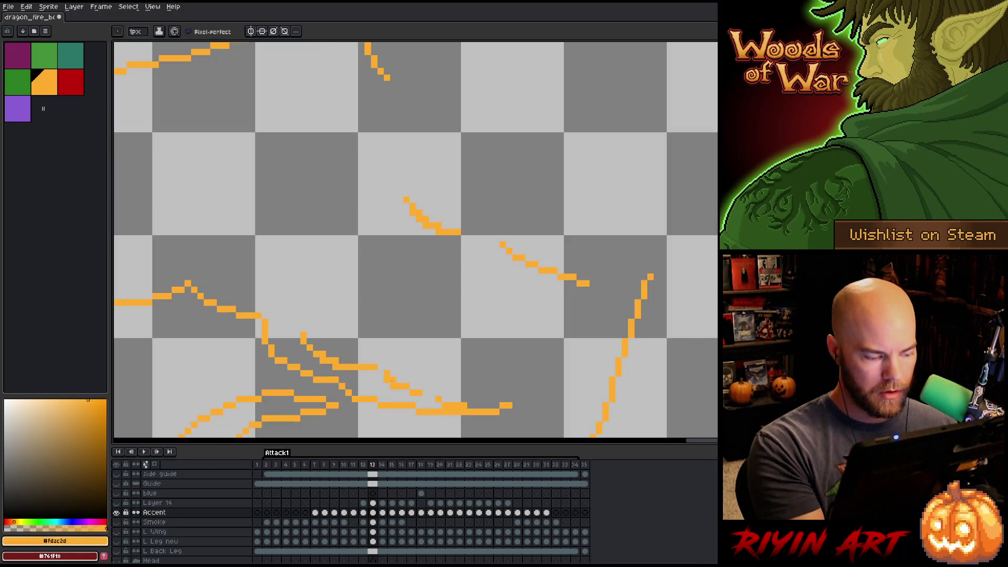
alt+click(116, 512)
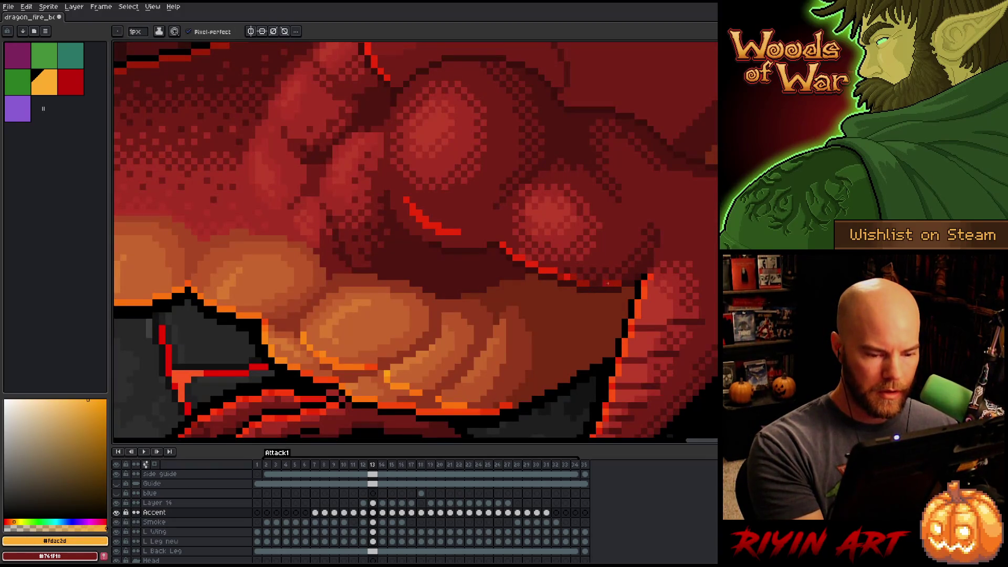
Pan across the dragon's leg while flipping between frames 12 and 13, ending on 13.
key(Left)
scroll(677, 303, down, 4)
key(Right)
drag(480, 286, 381, 184)
key(Left)
scroll(366, 210, down, 3)
key(Right)
key(Left)
scroll(362, 220, up, 3)
scroll(386, 190, up, 2)
key(Right)
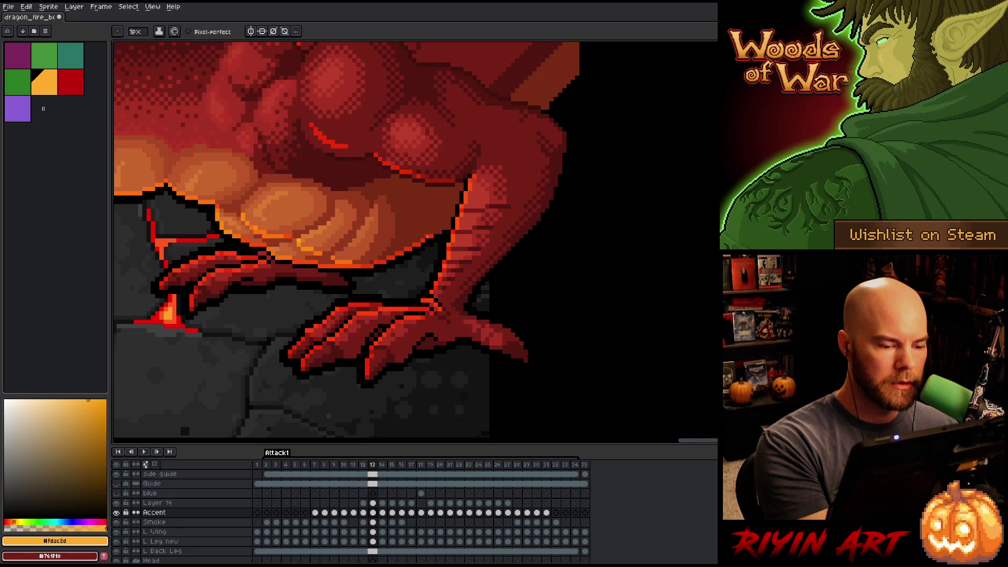
key(comma)
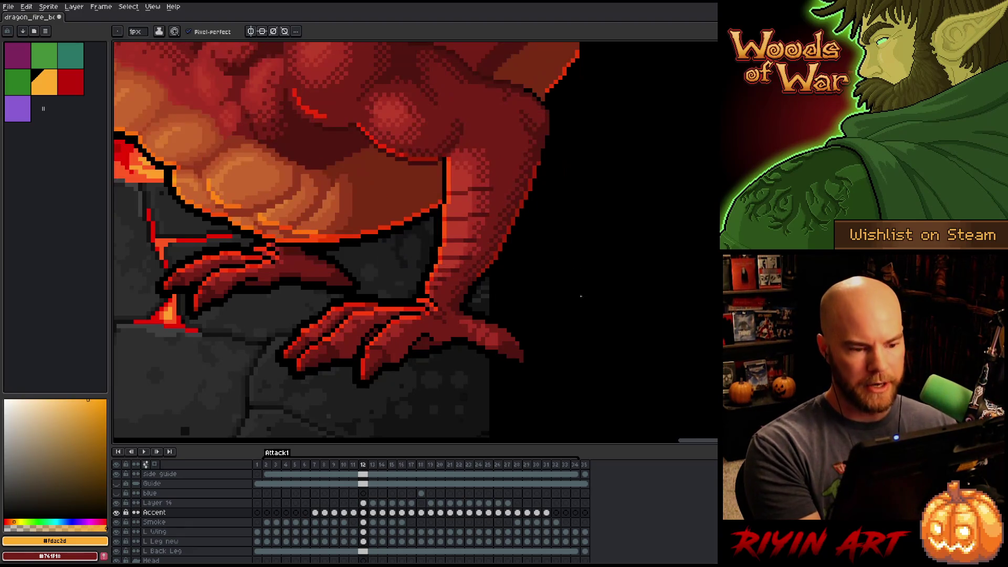
key(period)
key(comma)
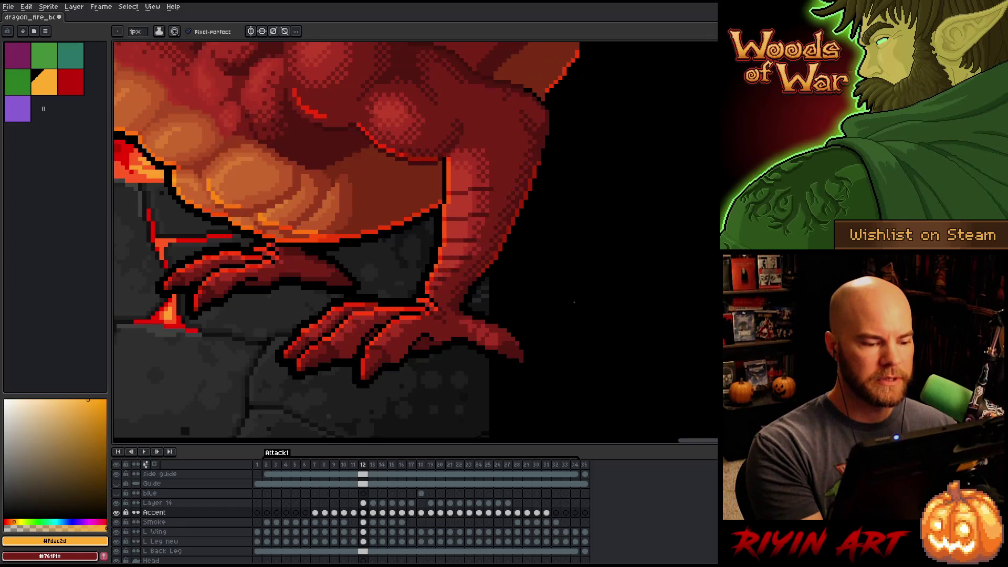
key(period)
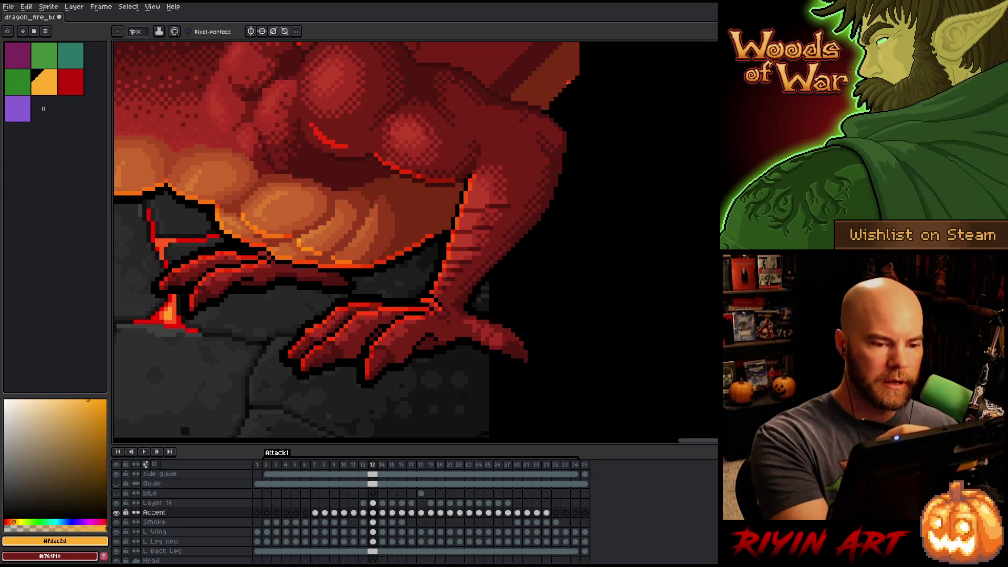
key(comma)
key(period)
key(comma)
key(period)
key(comma)
key(period)
key(comma)
key(period)
key(comma)
key(period)
key(comma)
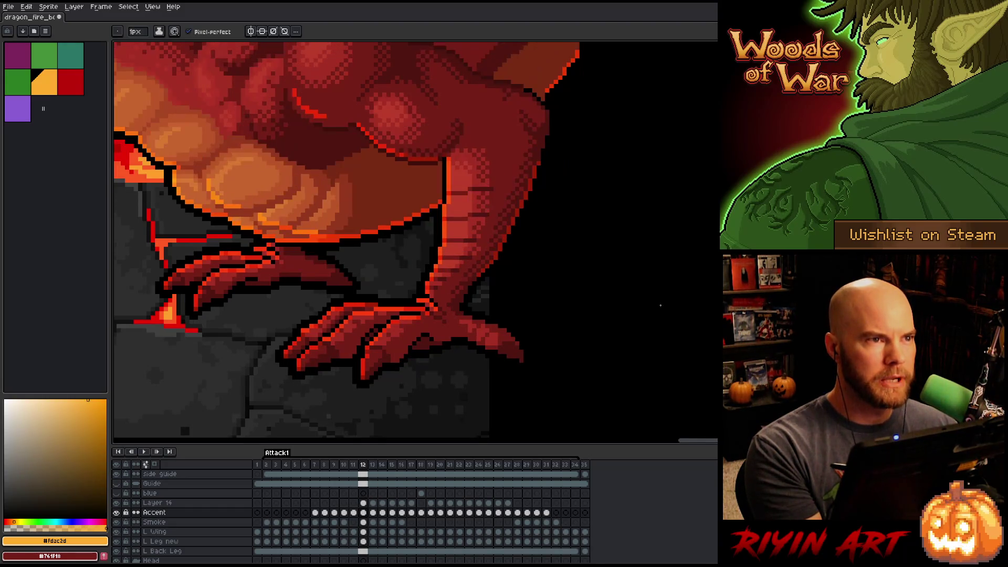
key(period)
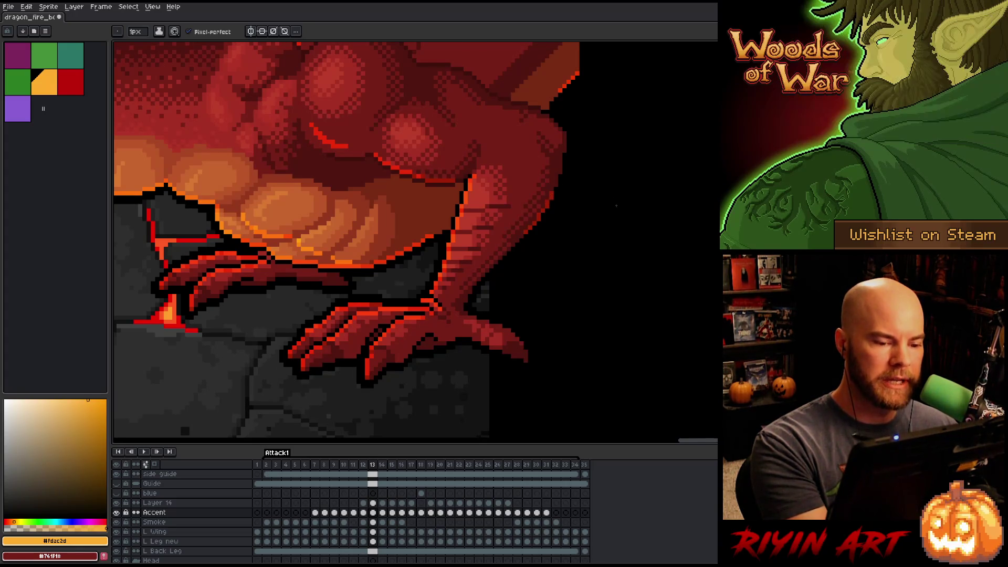
key(comma)
key(period)
key(comma)
key(period)
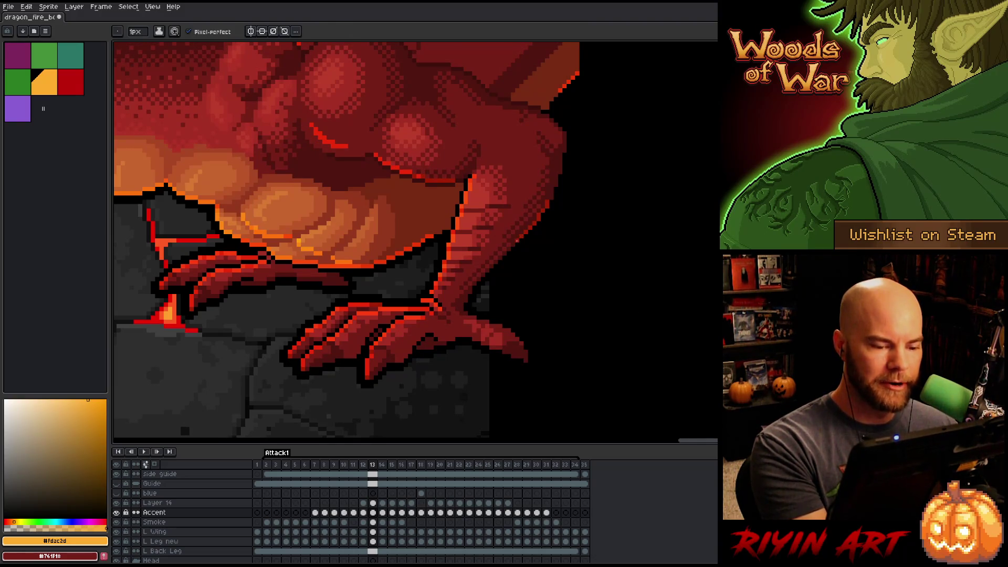
key(comma)
key(period)
key(comma)
key(period)
key(comma)
key(period)
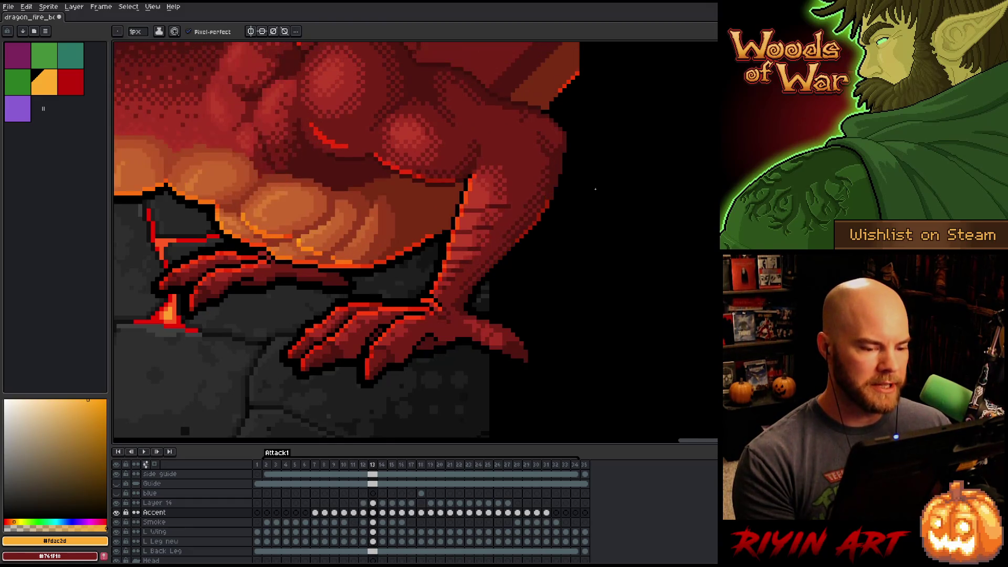
scroll(594, 189, down, 2)
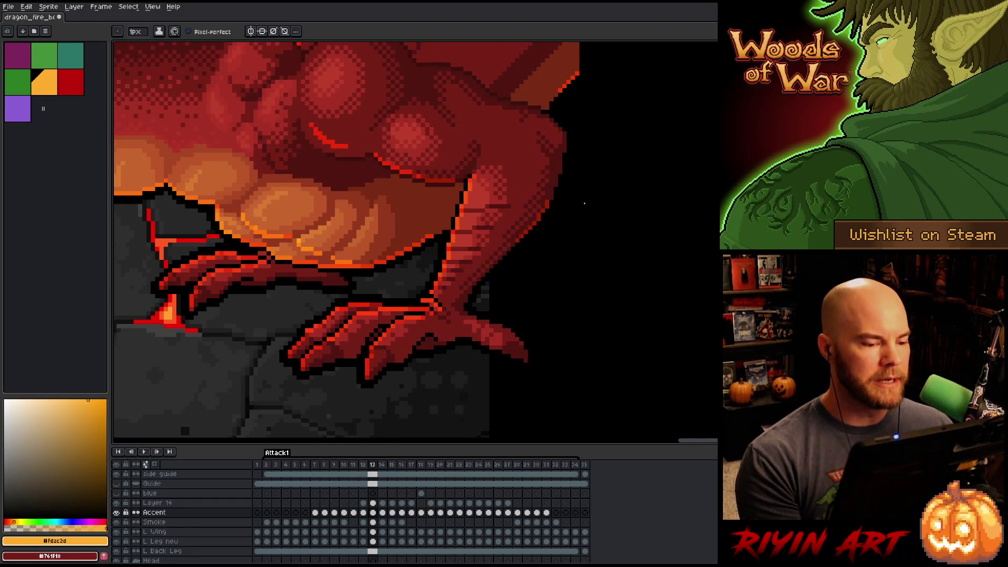
scroll(568, 198, down, 2)
scroll(588, 170, up, 2)
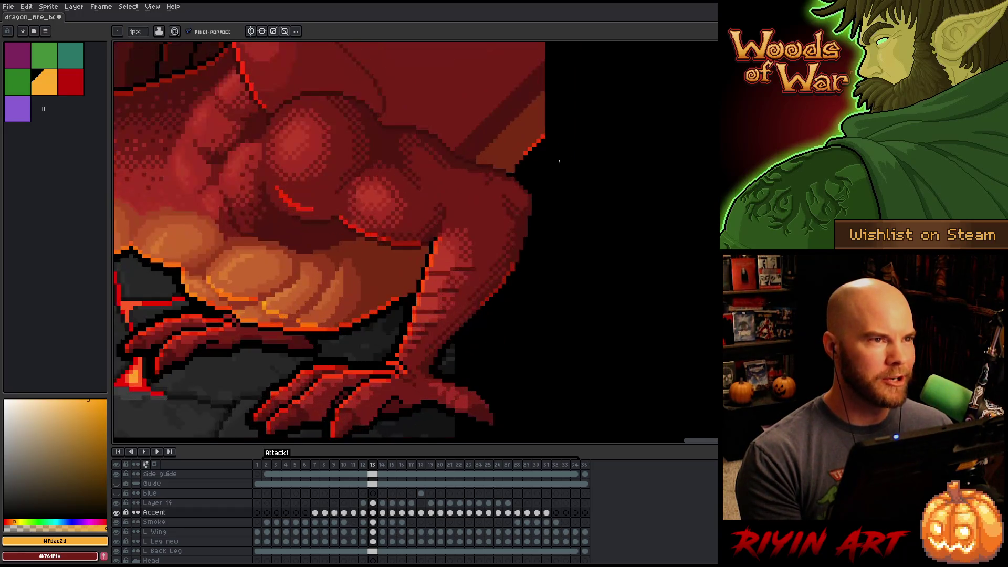
scroll(589, 170, down, 1)
scroll(589, 170, up, 2)
scroll(453, 251, down, 1)
scroll(454, 251, up, 1)
scroll(453, 250, down, 1)
scroll(453, 250, up, 1)
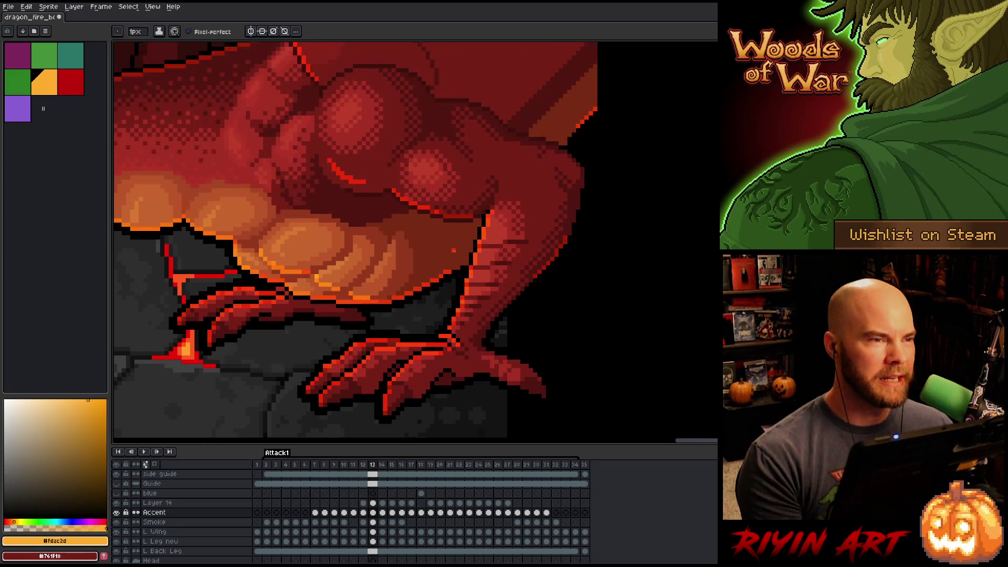
scroll(458, 305, up, 2)
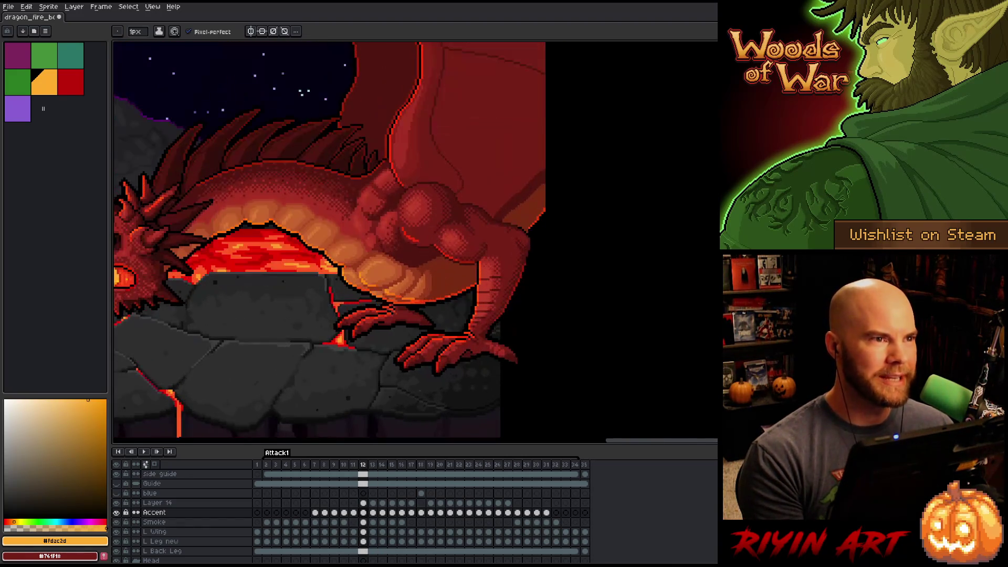
Flip back and forth between frames 13 and 14 to compare the poses.
key(Right)
key(Left)
key(Right)
key(Left)
key(Right)
scroll(423, 320, up, 2)
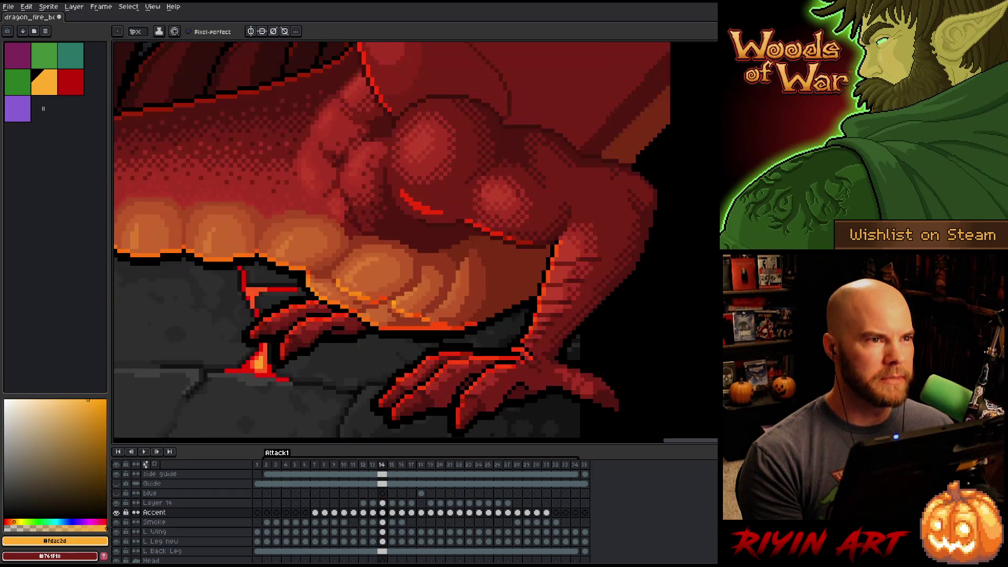
scroll(423, 320, down, 1)
key(Left)
key(Right)
scroll(411, 317, down, 1)
Step through frames 12 to 14 comparing the dragon's poses.
key(Left)
key(Left)
key(Right)
key(Right)
key(Right)
key(Right)
key(Left)
key(Left)
key(Left)
key(Left)
key(Right)
key(Right)
scroll(430, 326, up, 3)
key(Left)
key(Right)
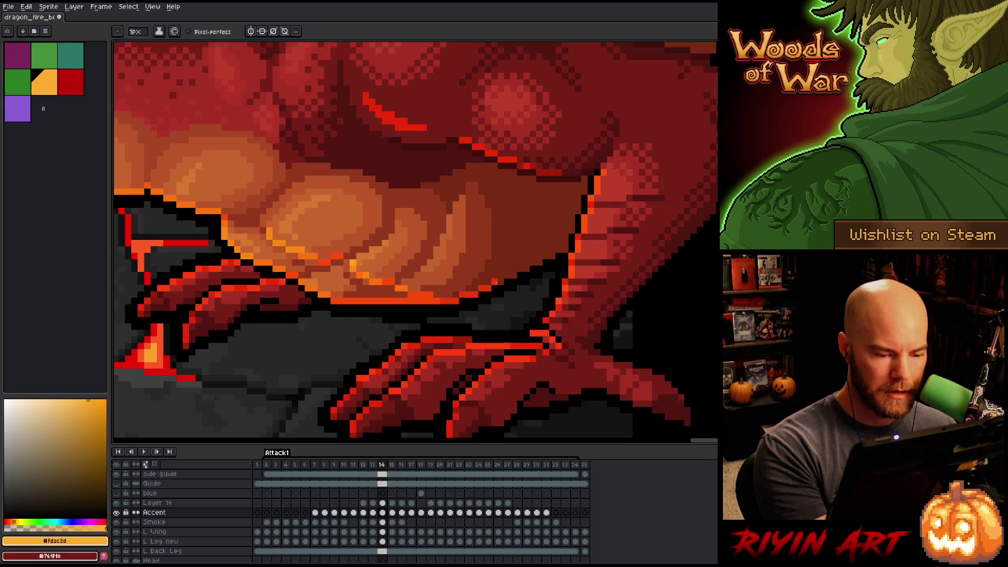
key(Left)
key(Right)
Advance to frame 15, return to frame 11, and play the attack animation.
key(Right)
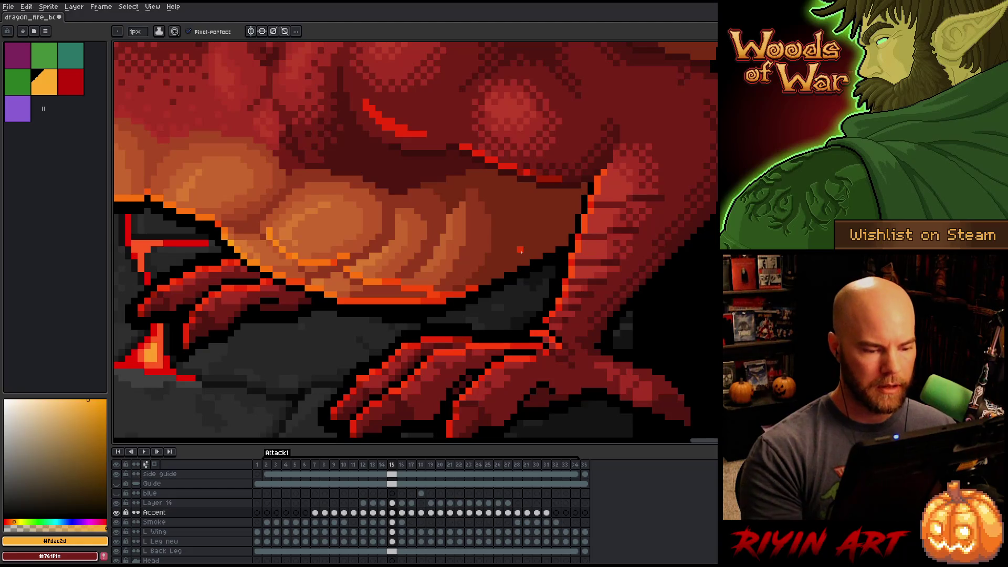
key(Right)
key(Left)
key(Left)
key(Left)
scroll(288, 365, down, 3)
key(Left)
key(Left)
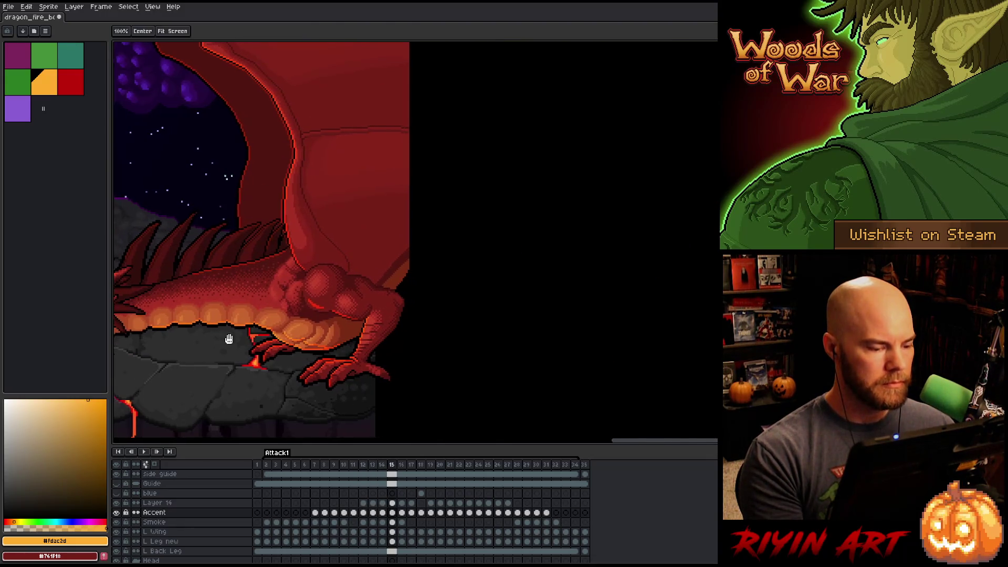
scroll(225, 333, down, 3)
key(Return)
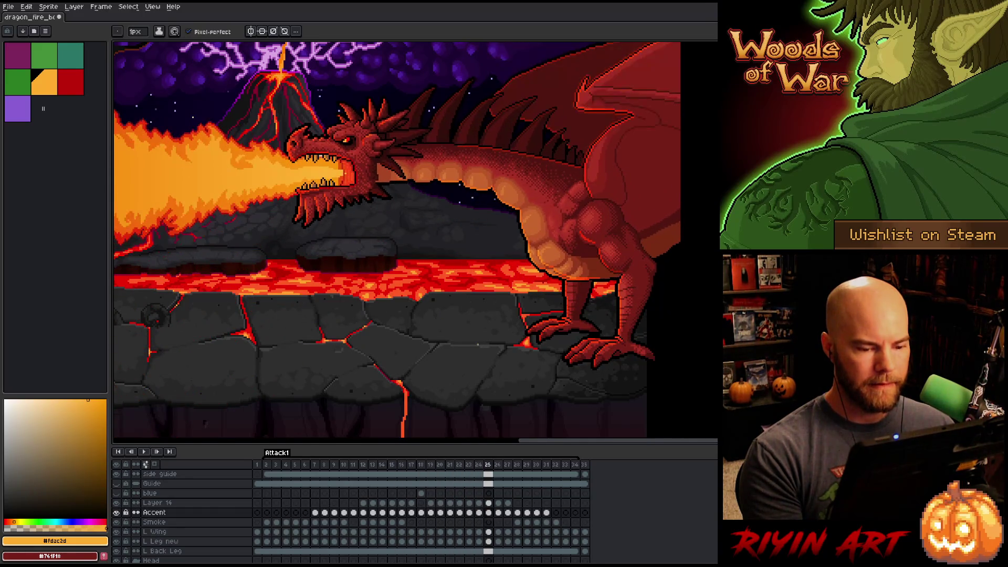
Pick the eraser and settle on frame 30 after checking frame 31.
scroll(595, 247, up, 4)
key(e)
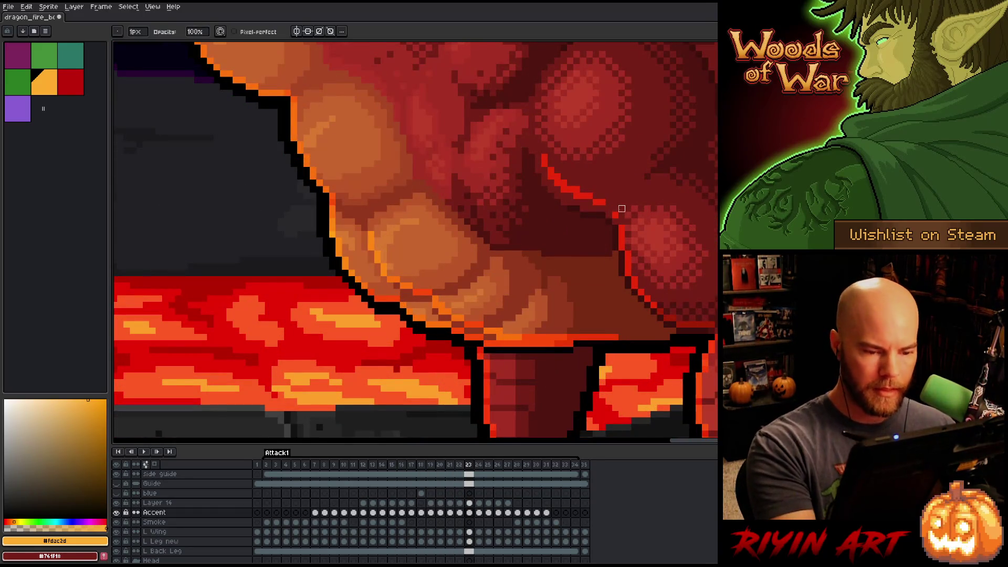
scroll(640, 144, down, 4)
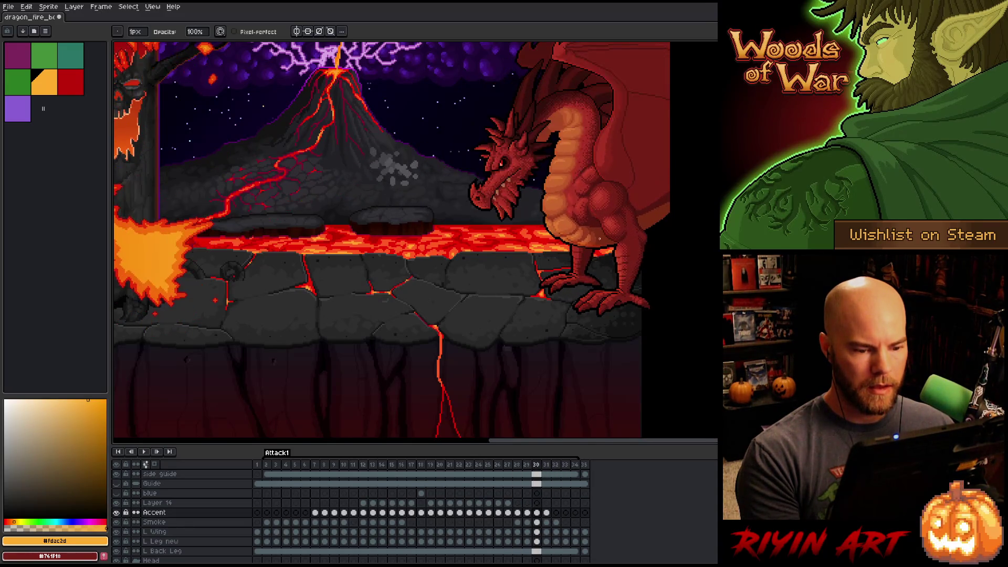
scroll(597, 202, up, 5)
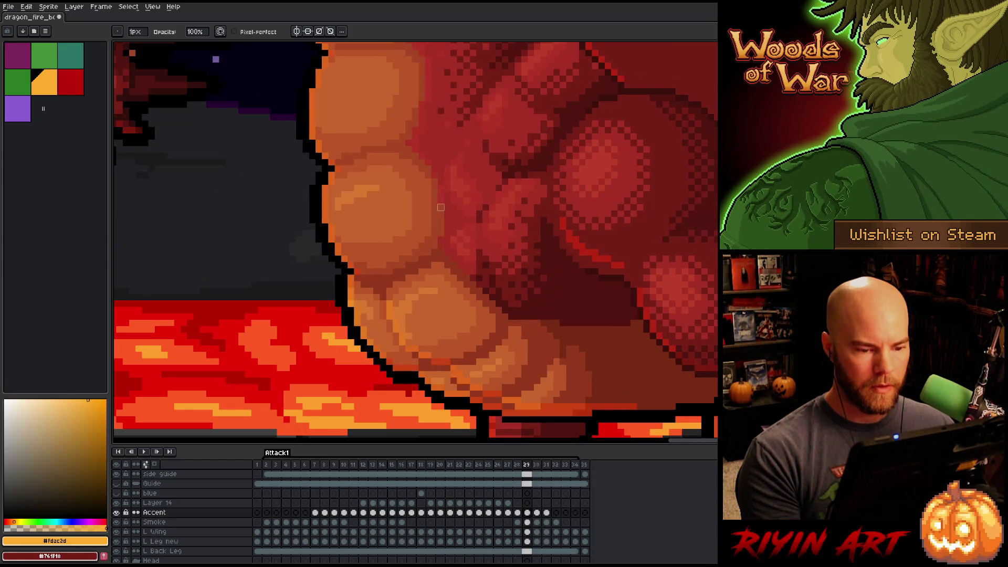
scroll(525, 242, down, 5)
key(period)
key(comma)
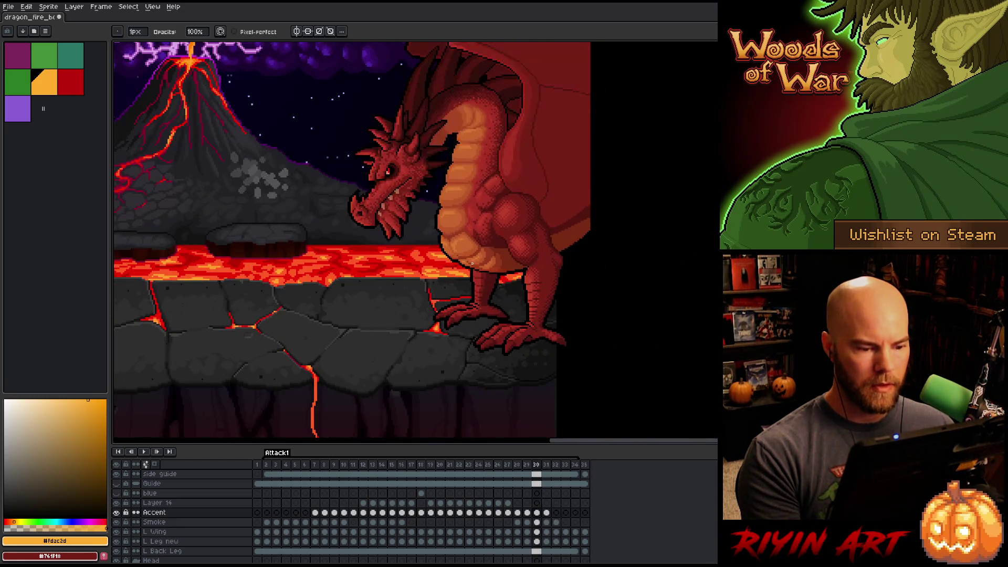
scroll(489, 234, up, 5)
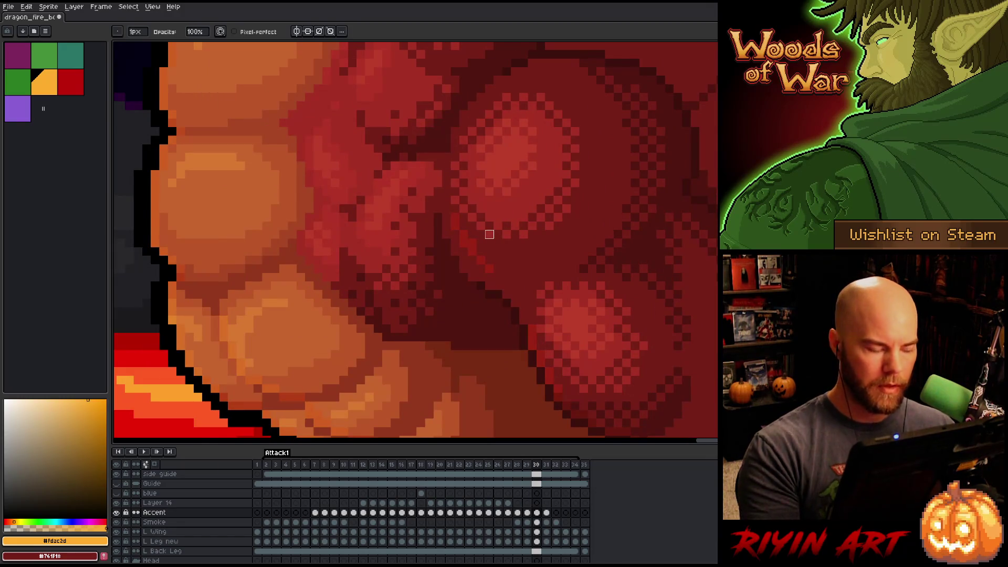
Alt-click an accent stroke to sample its colour, then return to the pencil.
key(alt)
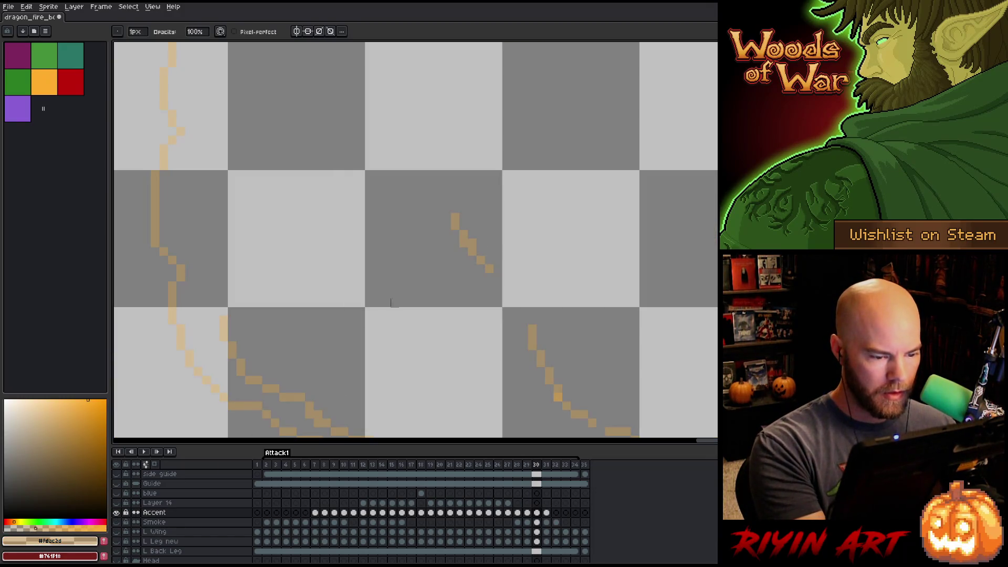
click(490, 269)
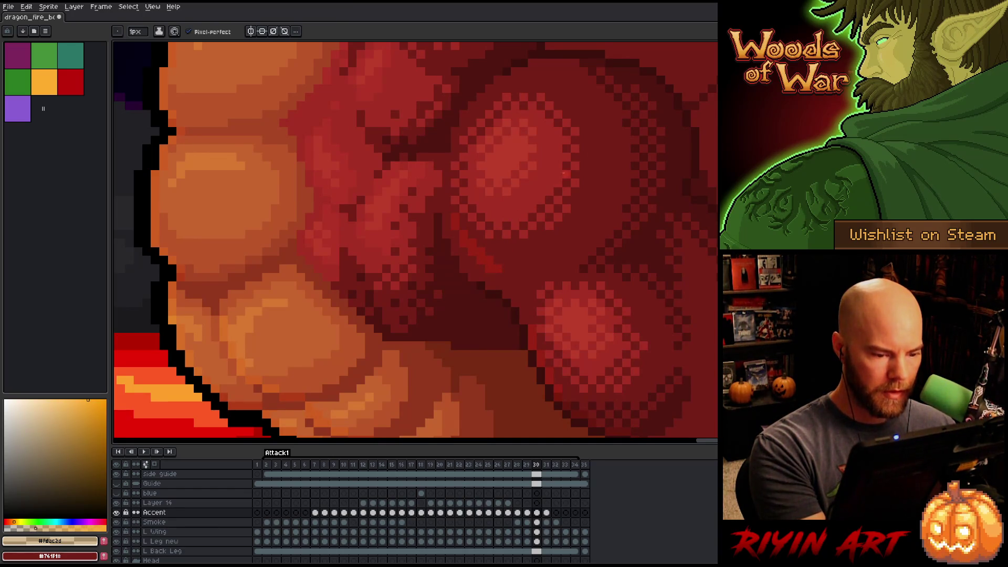
key(m)
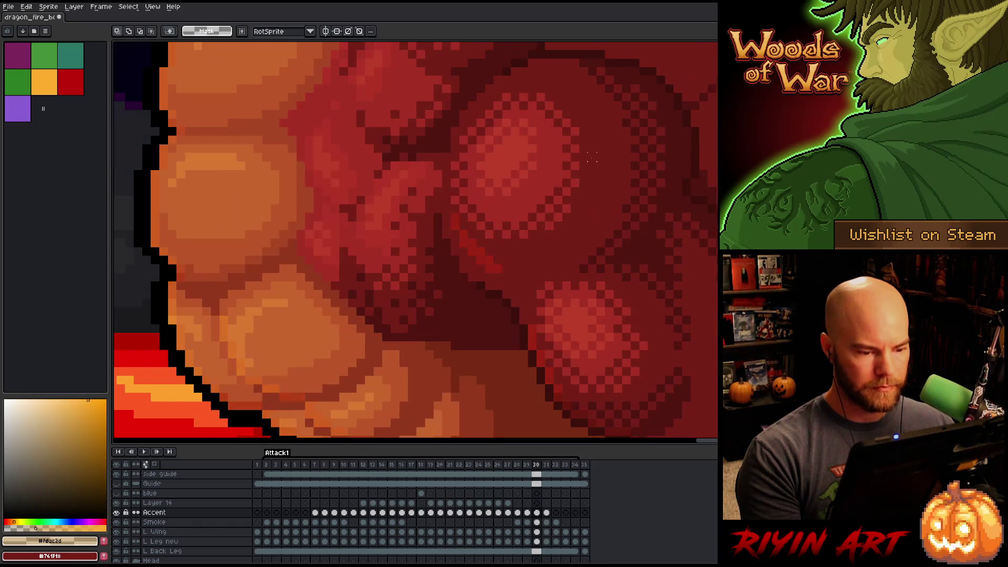
key(b)
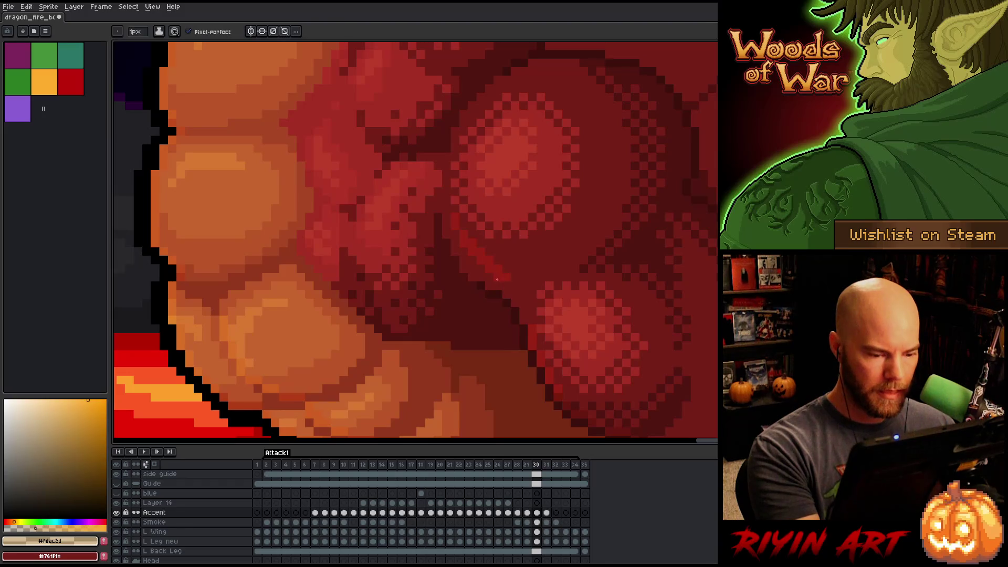
Step between frames 29 and 32, then play and restart the attack animation.
scroll(524, 191, down, 3)
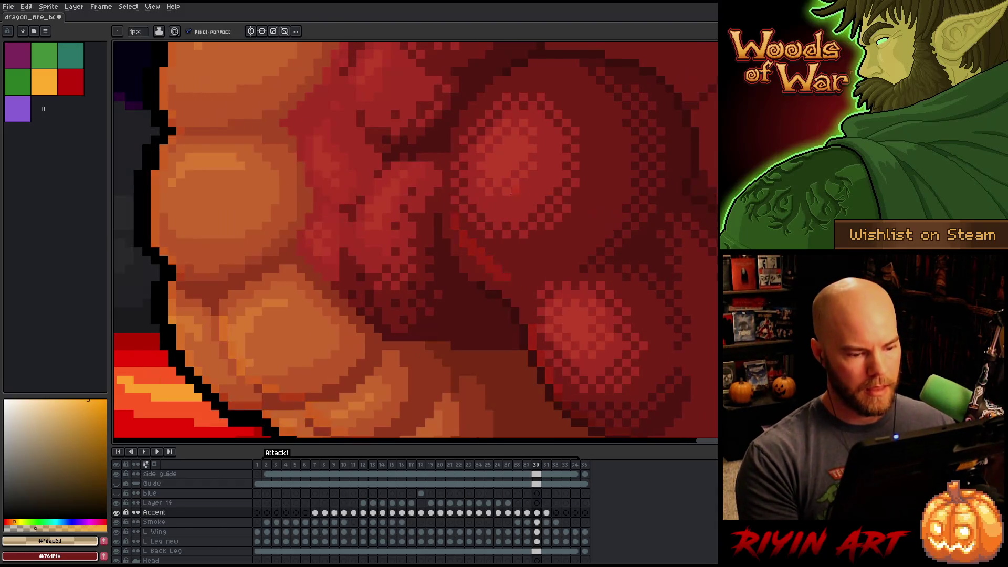
key(Left)
key(Right)
key(Right)
key(Right)
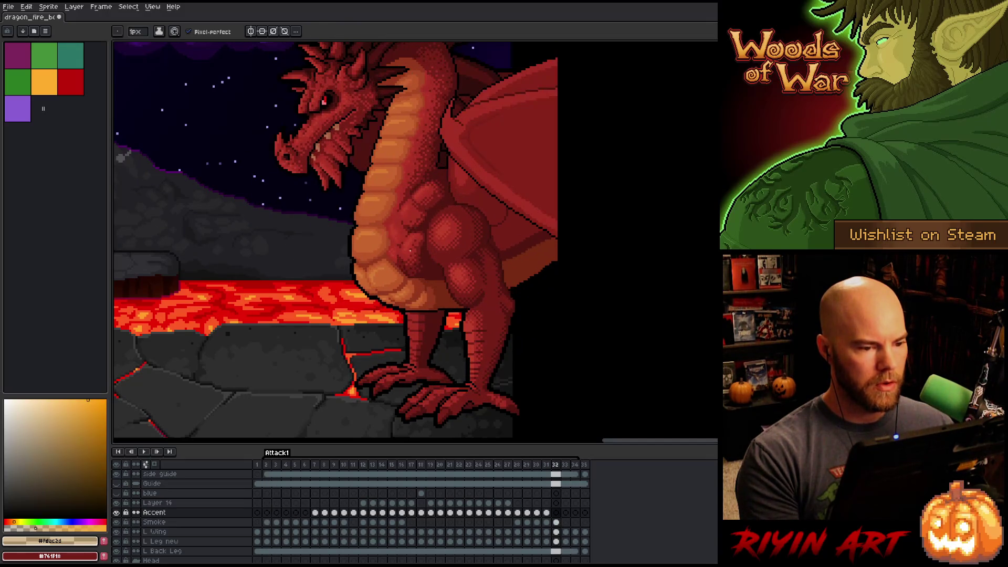
scroll(415, 282, down, 1)
scroll(410, 249, down, 1)
key(Return)
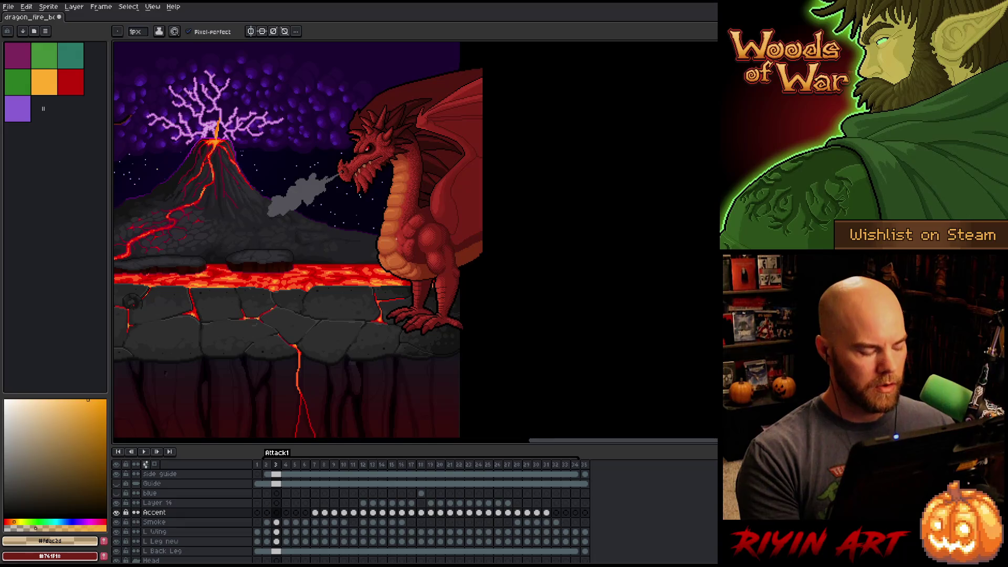
key(v)
key(b)
key(Return)
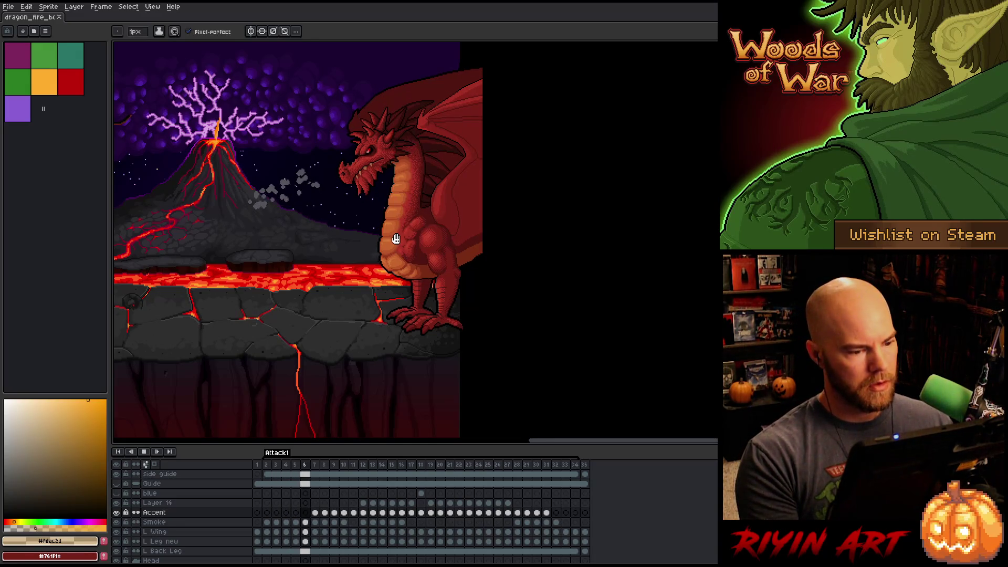